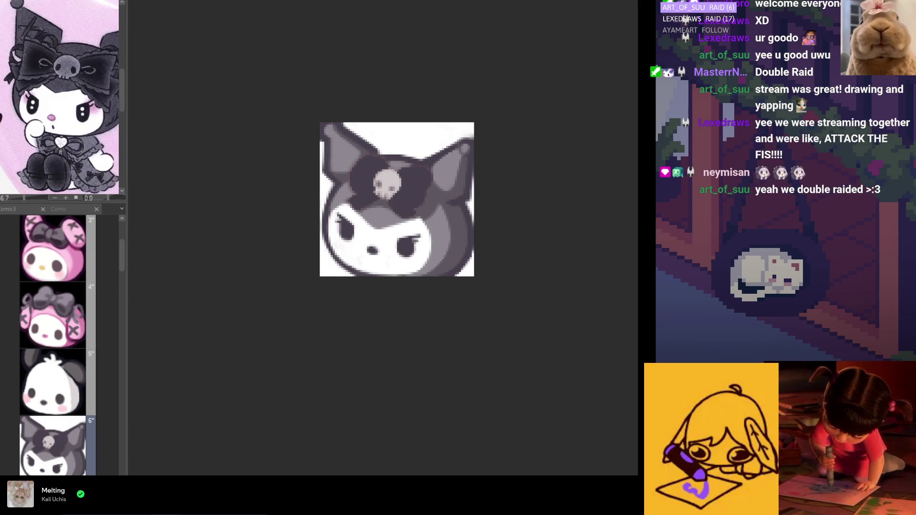
Pick page 5 in the Comic3 page list, then switch documents with Ctrl+Tab
left_click(66, 390)
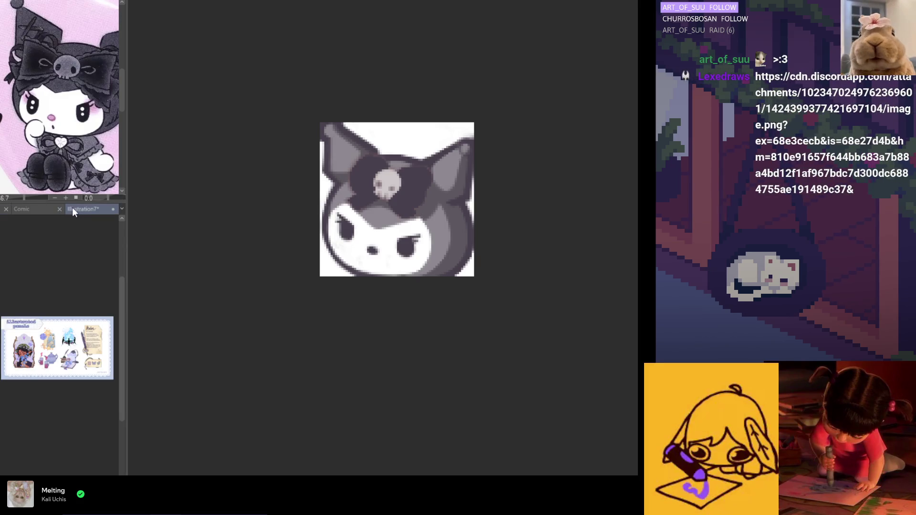
key("ctrl+Tab")
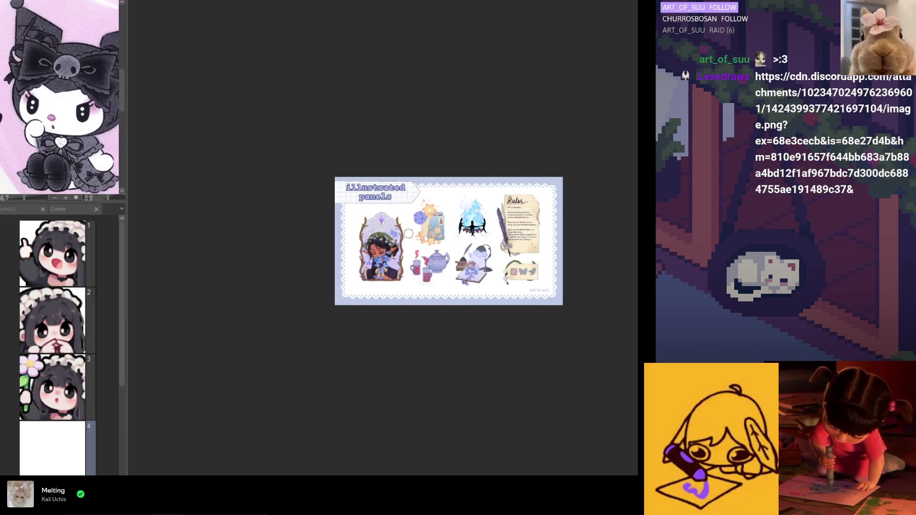
scroll(285, 164, "down", 2)
scroll(296, 275, "up", 6)
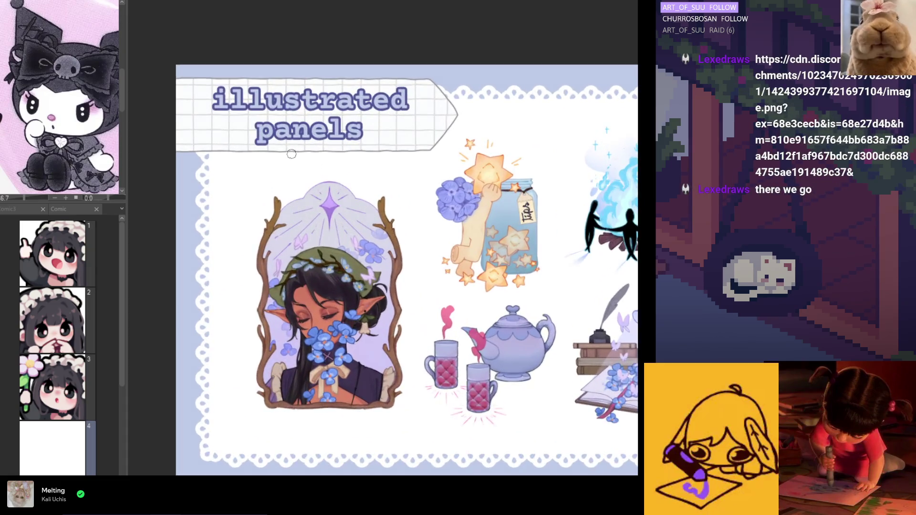
Zoom in and out to inspect the illustrated panels page
scroll(296, 274, "down", 1)
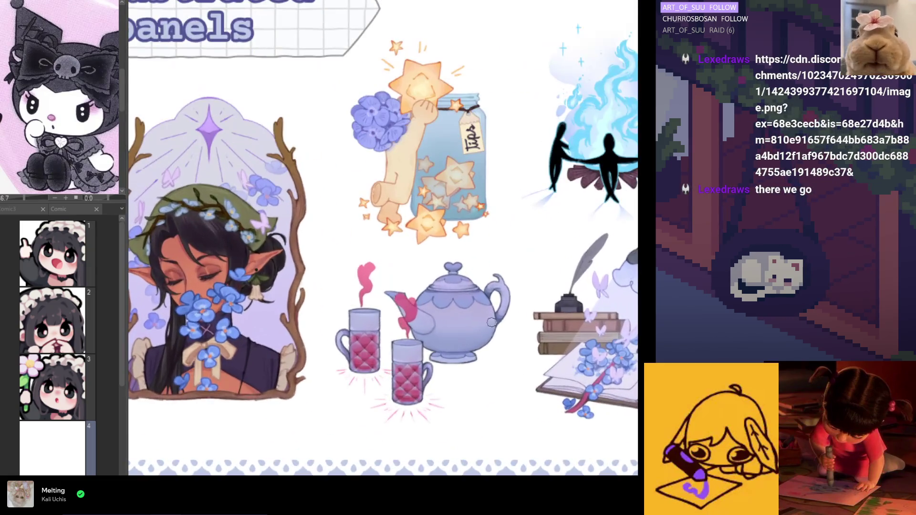
scroll(445, 303, "down", 1)
scroll(432, 203, "up", 3)
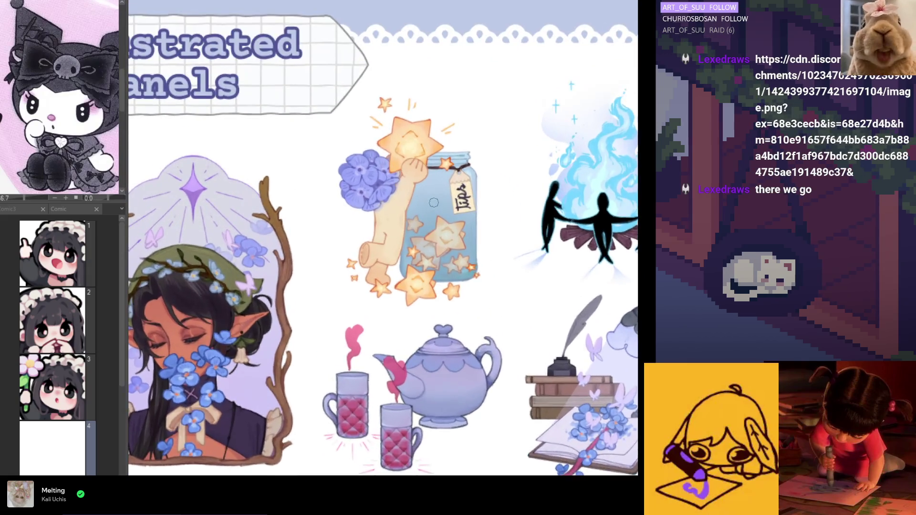
scroll(381, 160, "up", 2)
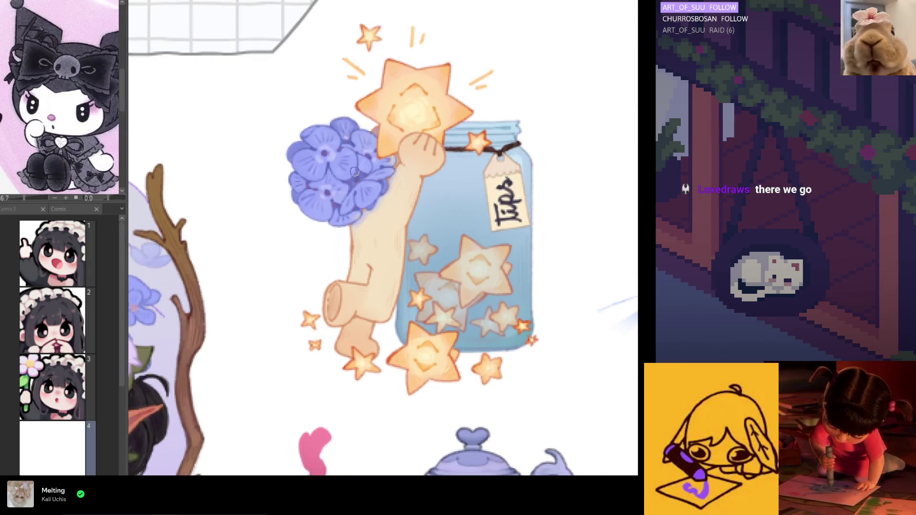
scroll(354, 167, "down", 1)
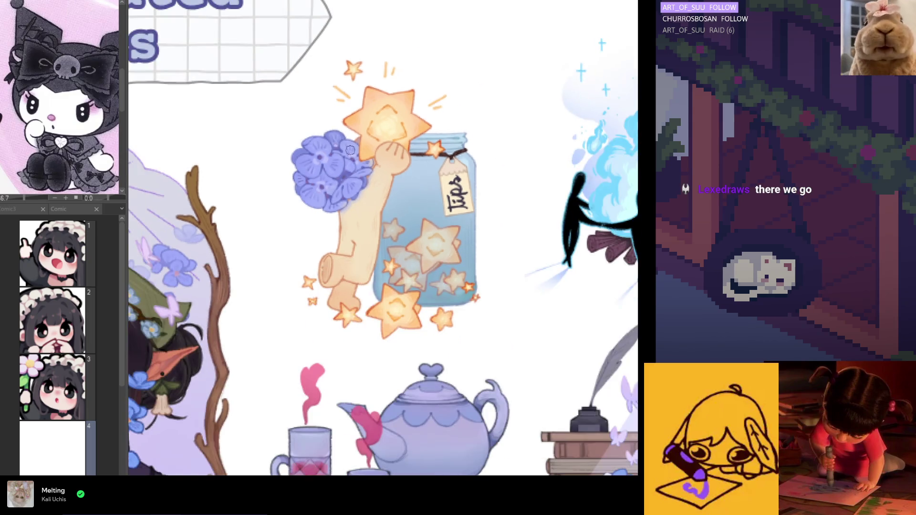
scroll(511, 179, "down", 2)
scroll(512, 179, "down", 3)
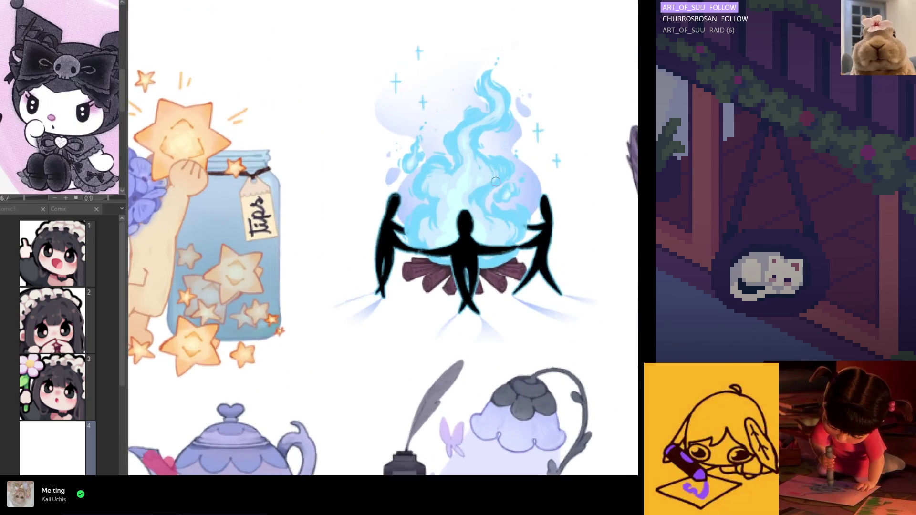
scroll(394, 290, "up", 3)
scroll(394, 290, "down", 4)
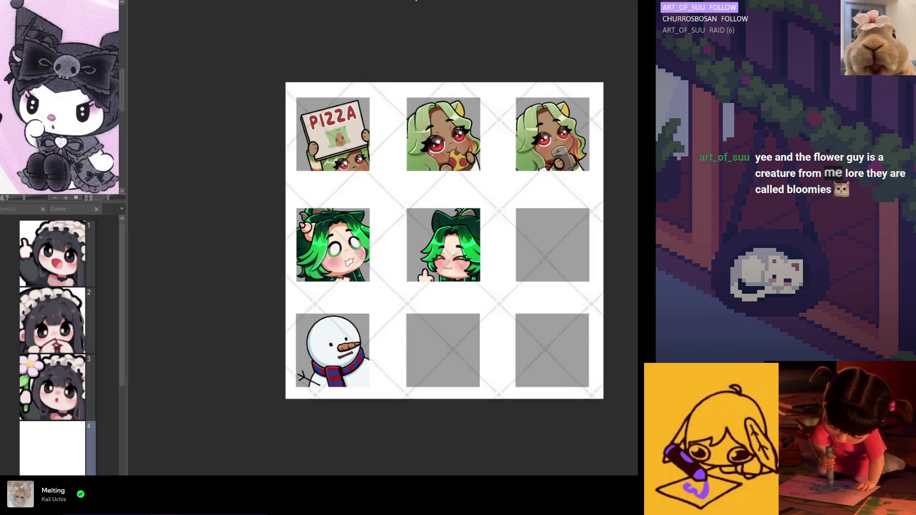
Zoom and scroll around the emote sheet canvas
scroll(271, 54, "up", 5)
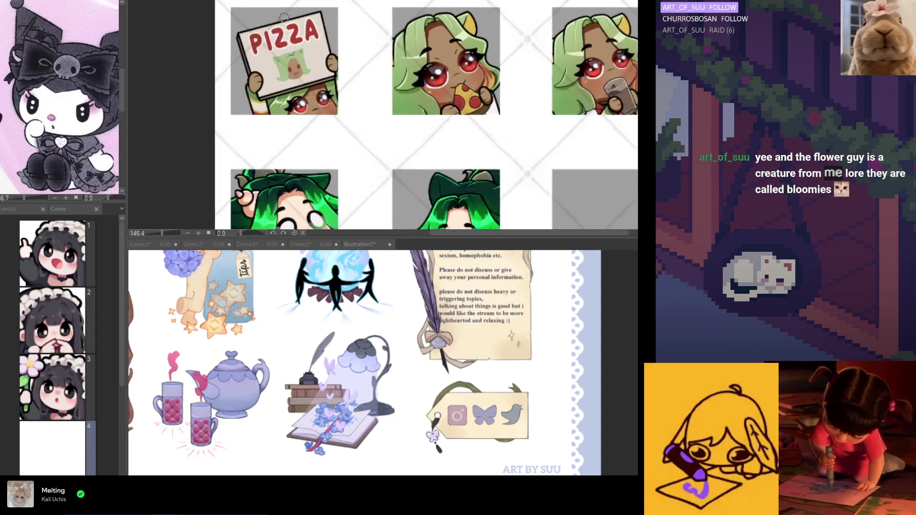
scroll(247, 106, "down", 2)
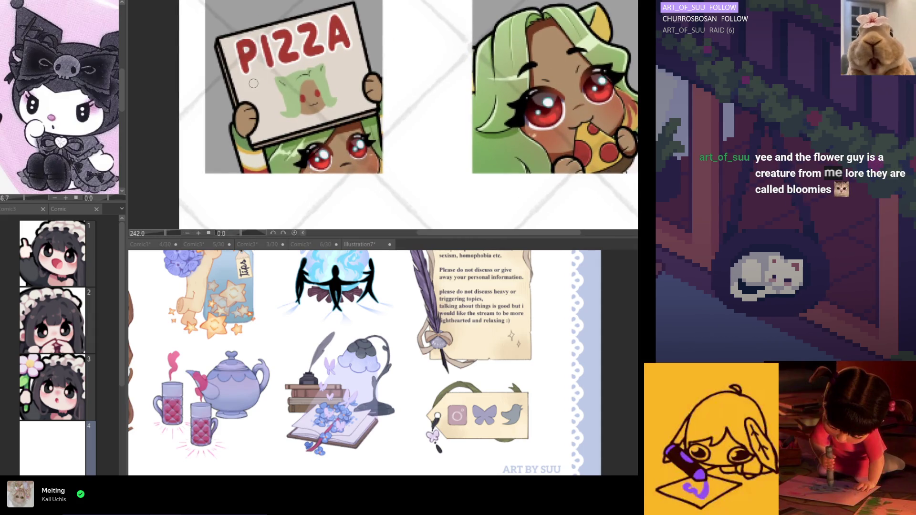
scroll(444, 162, "up", 5)
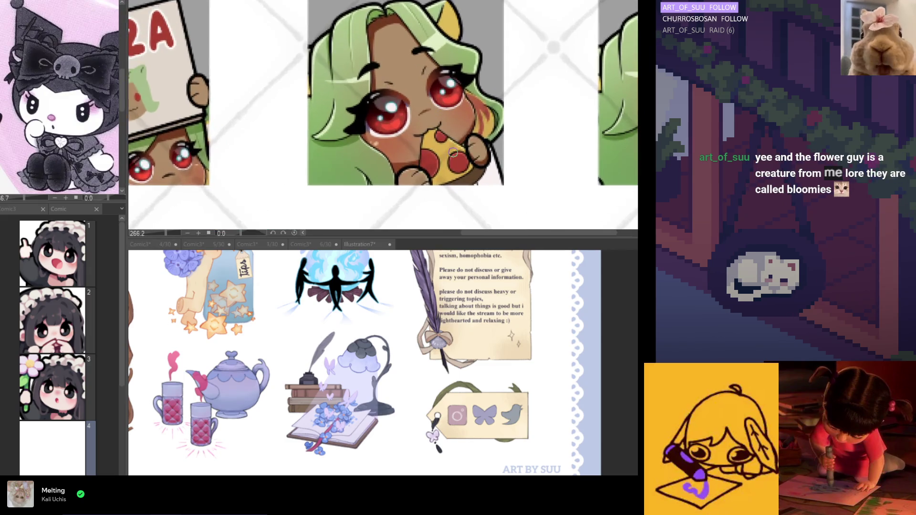
scroll(444, 163, "up", 3)
scroll(388, 149, "down", 5)
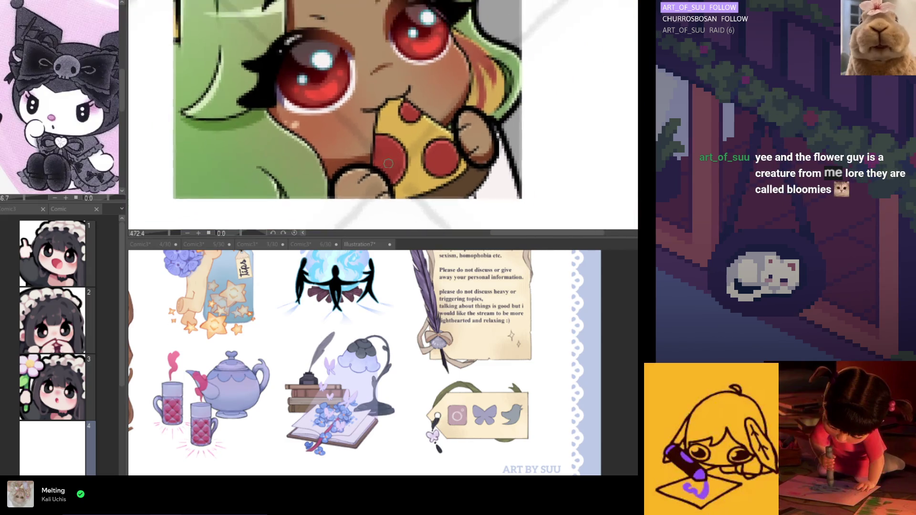
scroll(388, 149, "right", 3)
scroll(417, 99, "up", 3)
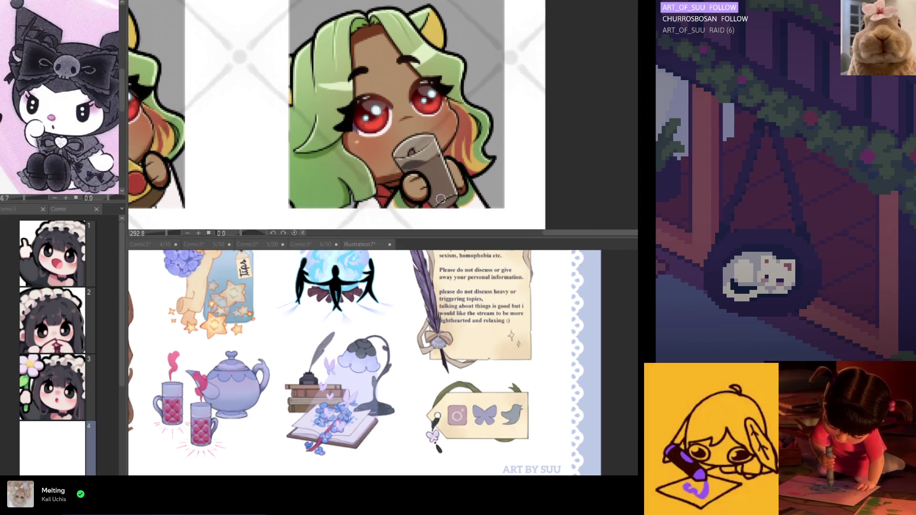
scroll(423, 124, "down", 3)
scroll(423, 123, "down", 3)
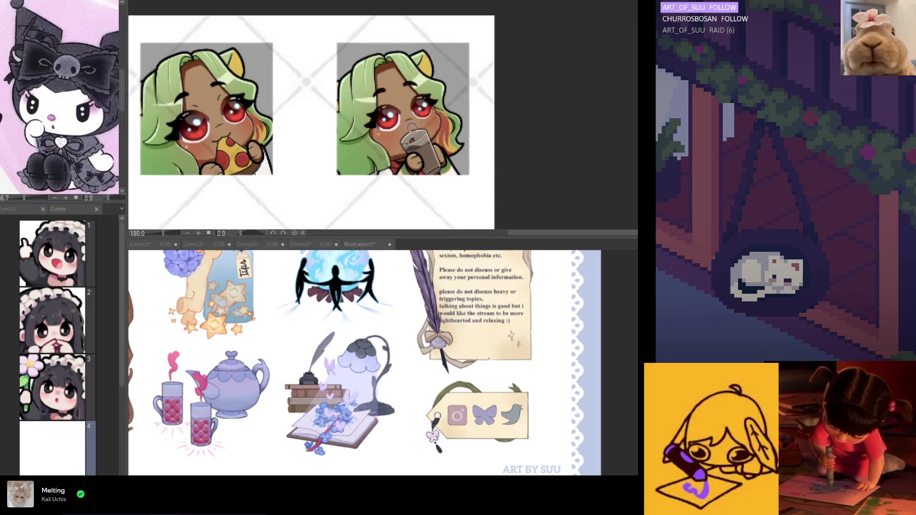
scroll(433, 159, "up", 2)
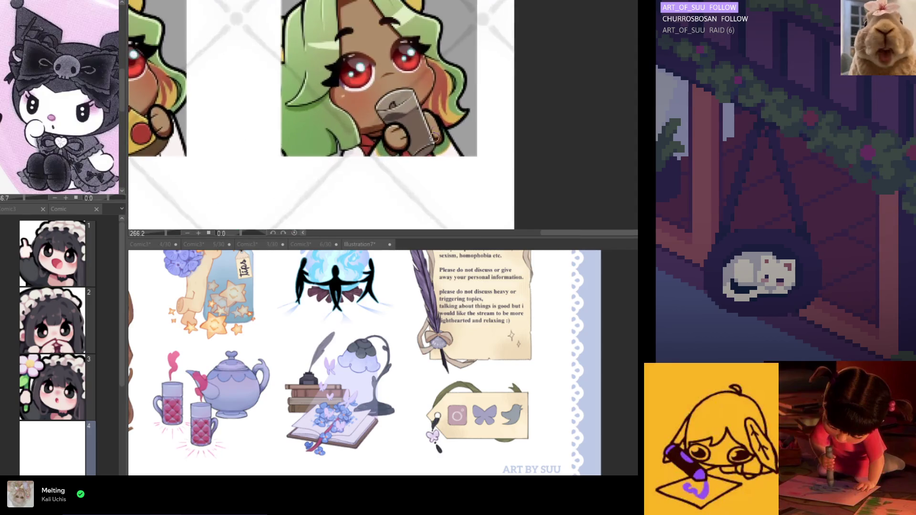
scroll(433, 159, "down", 3)
scroll(242, 181, "up", 3)
Open comic page 1, the thumbs-up maid emote, in its own canvas from the Page Manager
scroll(242, 180, "up", 3)
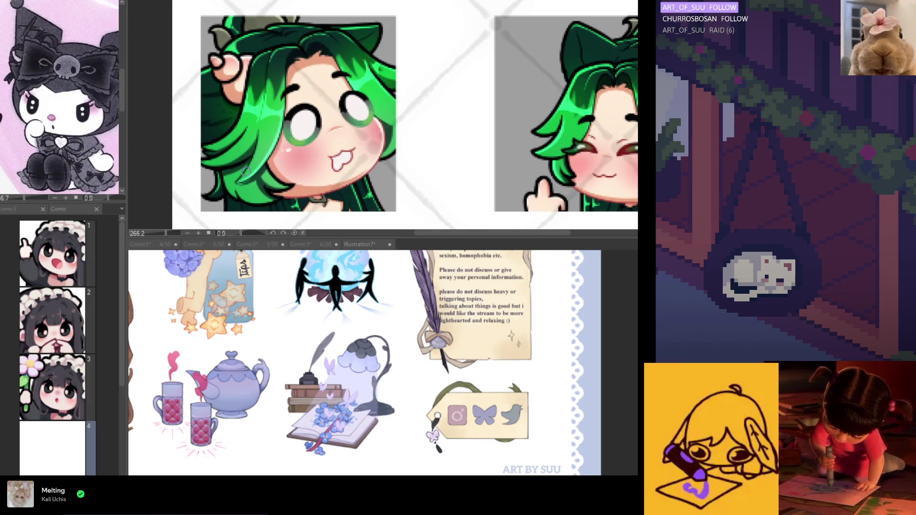
scroll(248, 157, "down", 4)
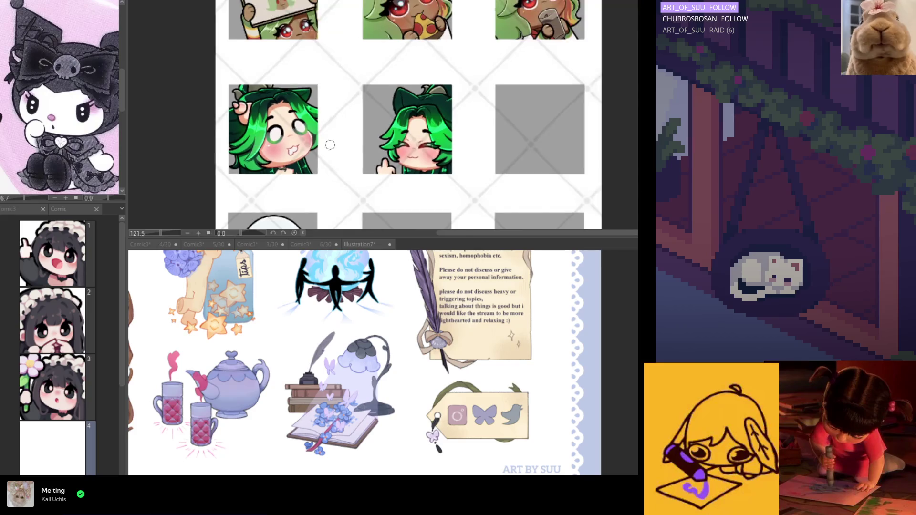
scroll(330, 145, "up", 3)
scroll(346, 109, "up", 2)
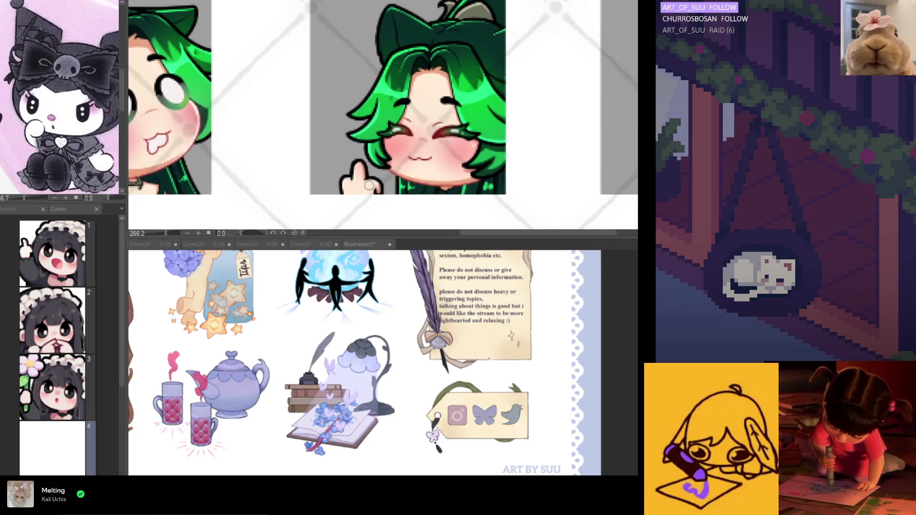
double_click(79, 256)
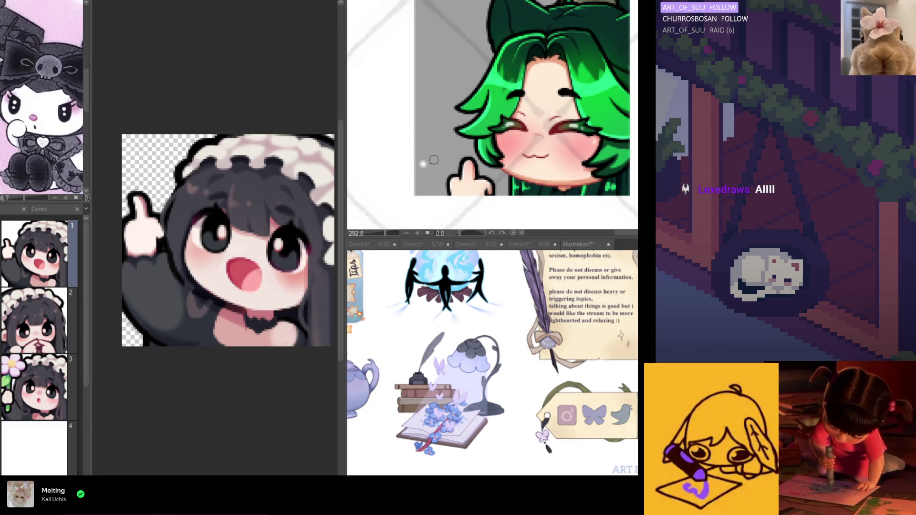
Close the page 1 maid emote canvas and bring the Comic page list to the front
scroll(500, 168, "down", 3)
scroll(501, 167, "down", 2)
scroll(477, 191, "down", 3)
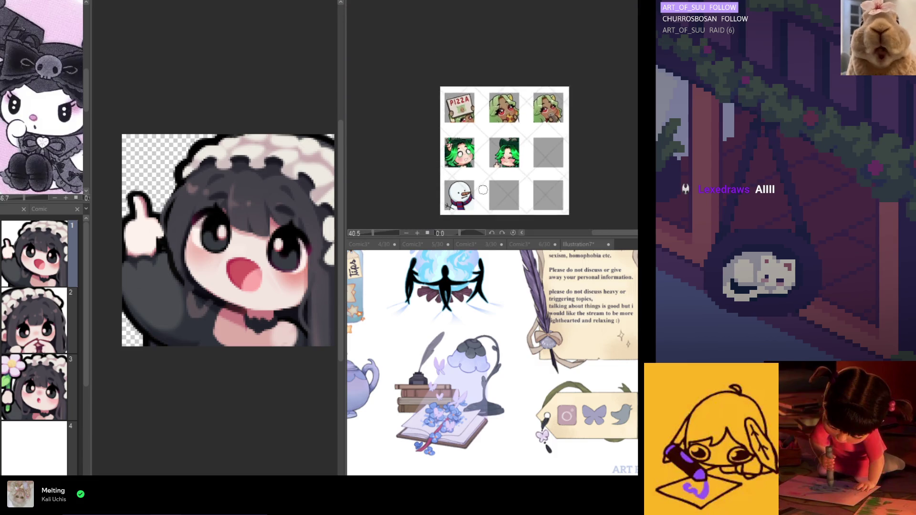
scroll(461, 208, "up", 3)
scroll(461, 208, "up", 4)
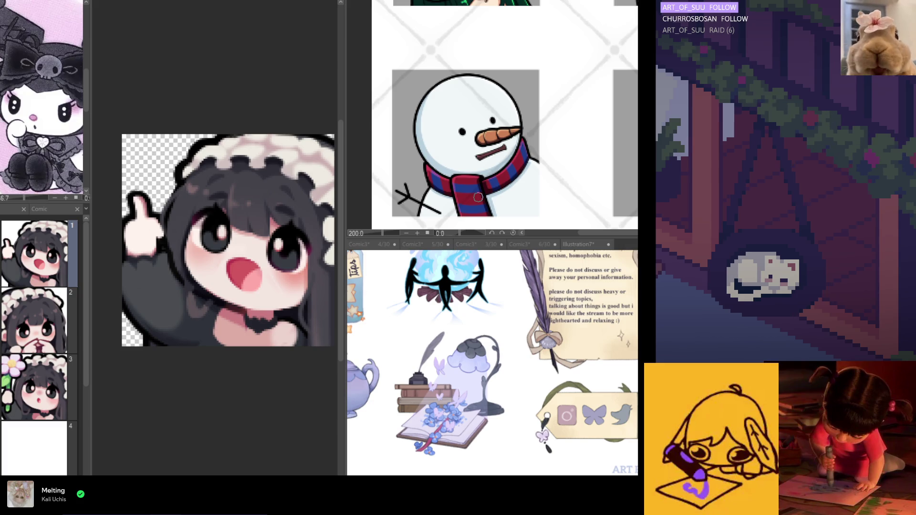
left_click(144, 3)
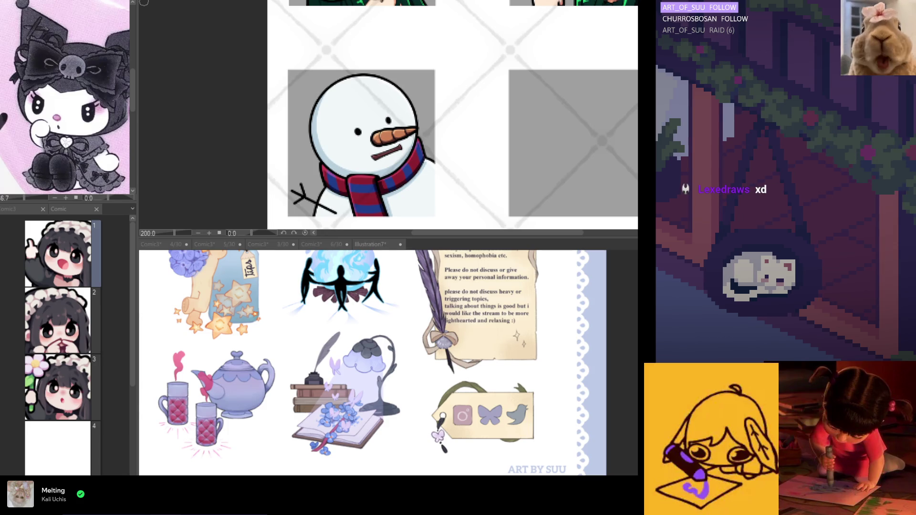
left_click(78, 208)
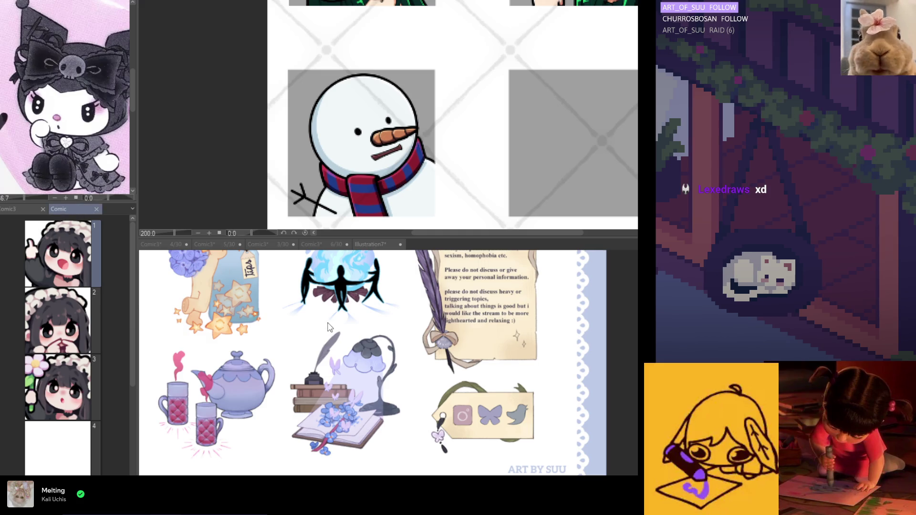
scroll(329, 327, "down", 3)
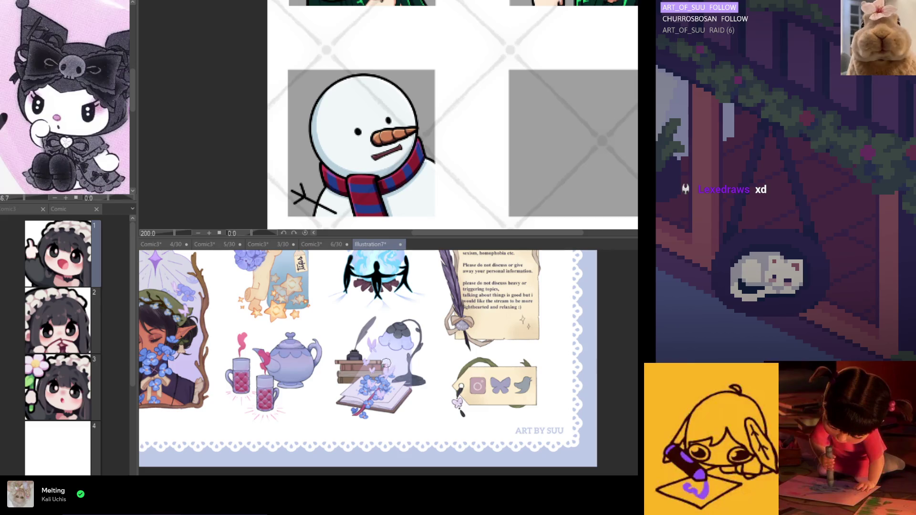
scroll(569, 428, "up", 3)
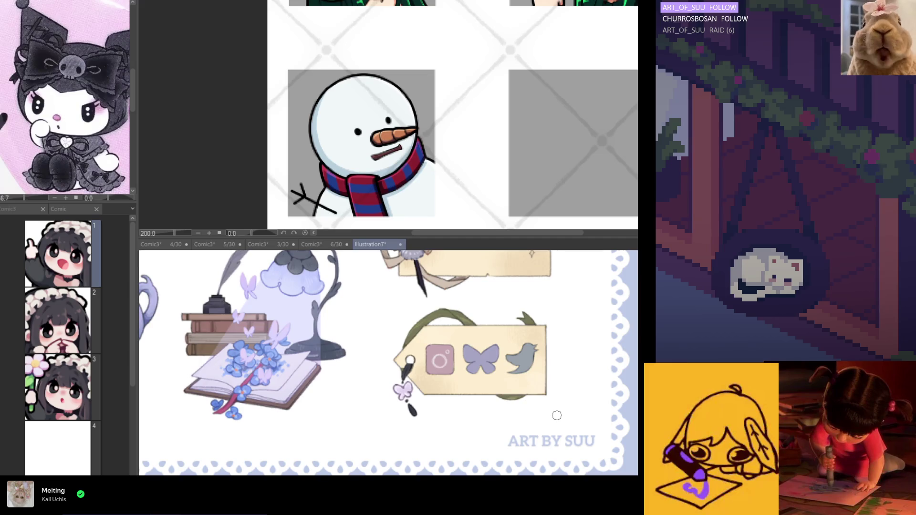
scroll(332, 376, "down", 4)
scroll(332, 376, "up", 2)
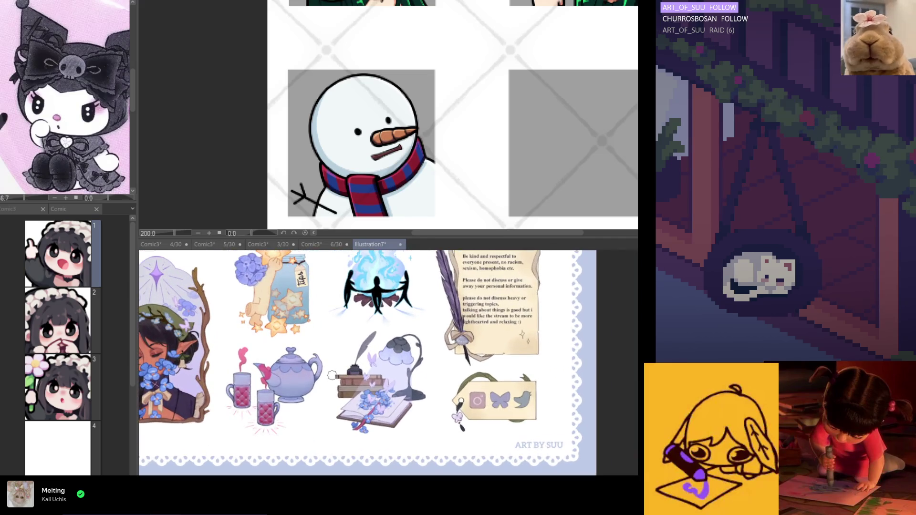
scroll(332, 375, "down", 3)
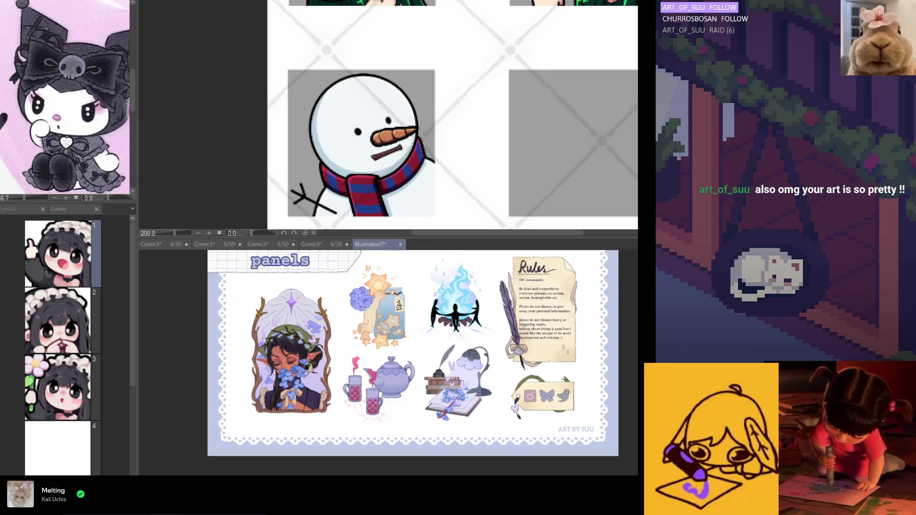
scroll(285, 342, "up", 3)
scroll(285, 342, "down", 1)
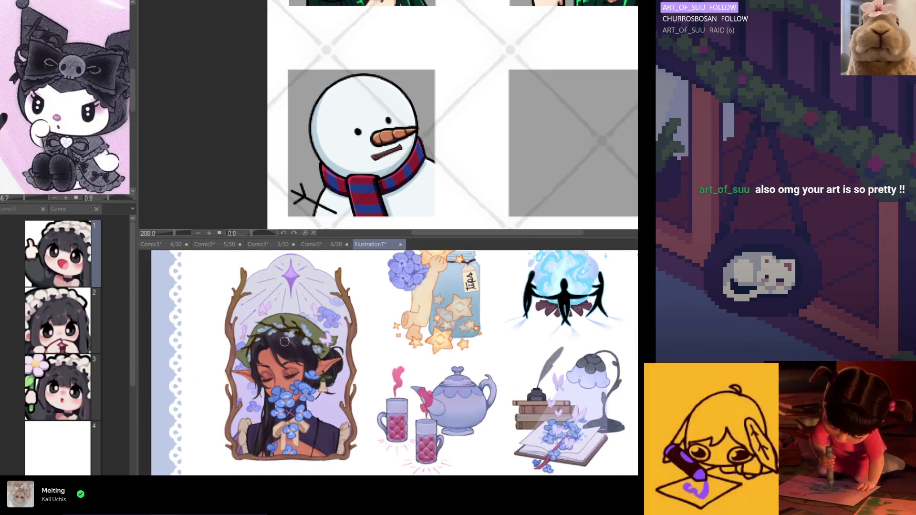
scroll(306, 375, "down", 3)
scroll(334, 375, "up", 3)
scroll(351, 375, "down", 1)
scroll(352, 374, "down", 3)
scroll(352, 374, "up", 4)
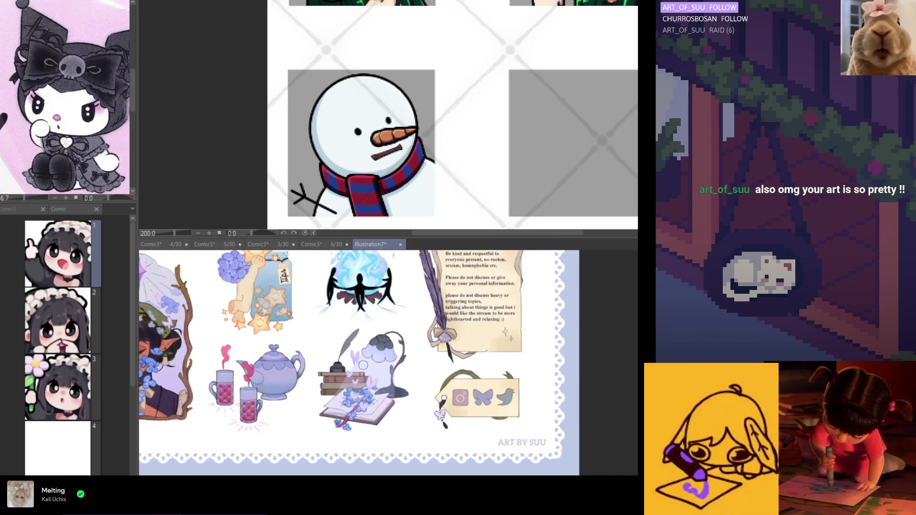
scroll(376, 181, "down", 2)
scroll(414, 145, "down", 2)
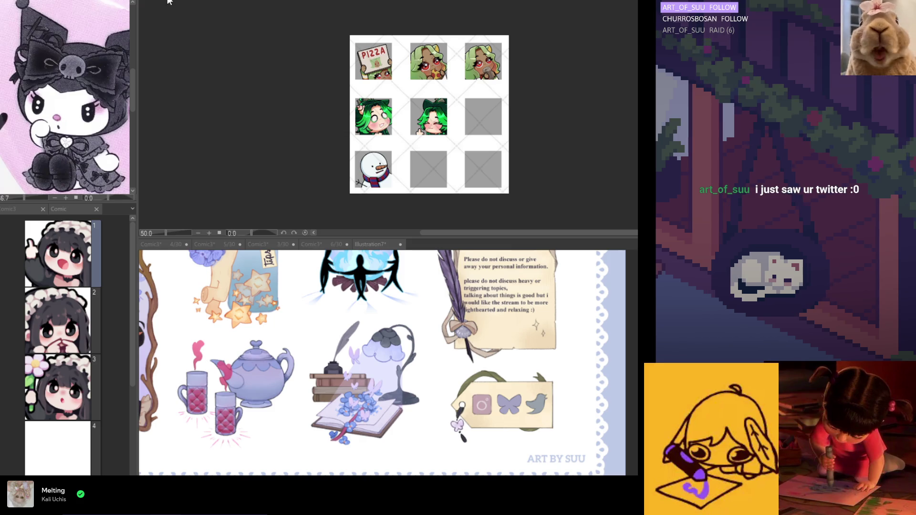
Zoom in and pen the @ artist handle beneath the two green-haired emotes
scroll(463, 119, "up", 2)
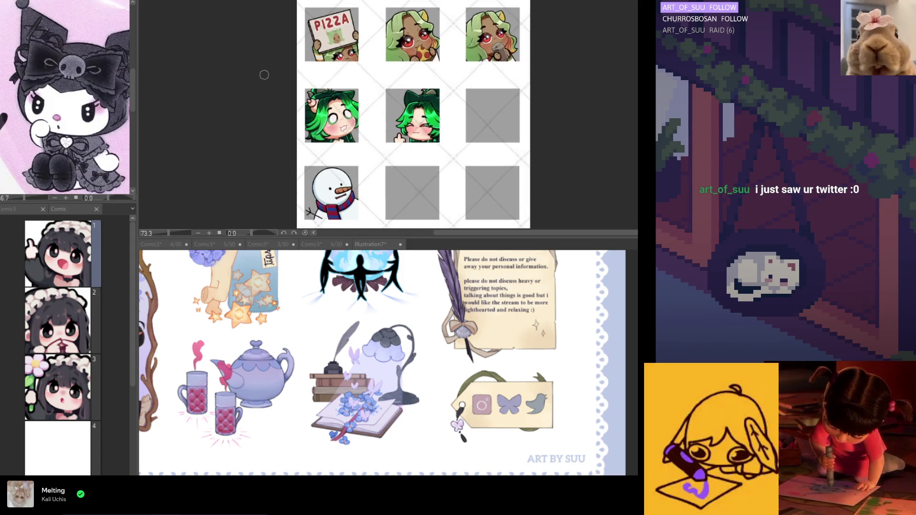
scroll(469, 97, "up", 1)
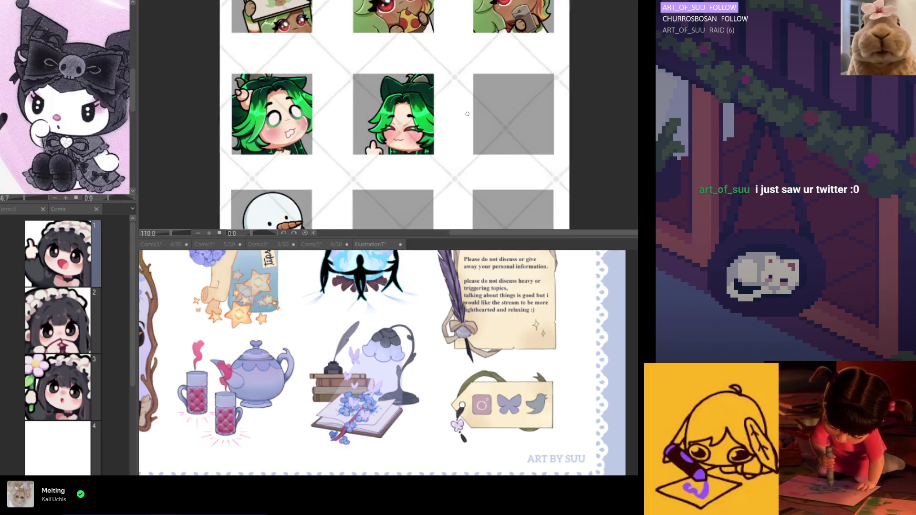
scroll(444, 123, "up", 1)
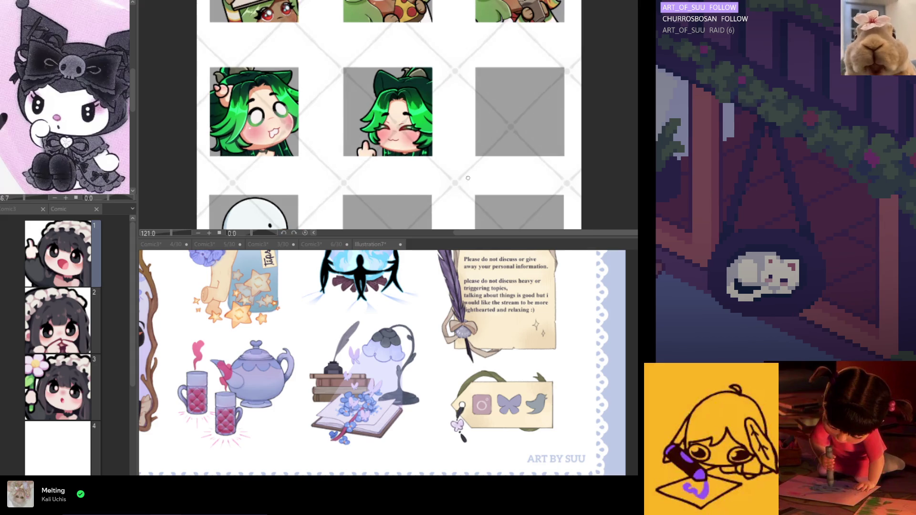
scroll(468, 218, "up", 1)
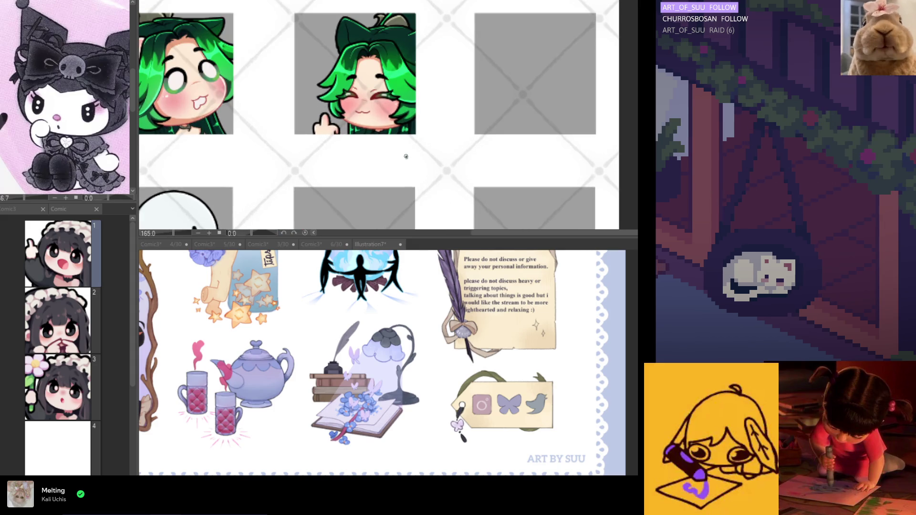
mouse_move(407, 164)
left_mouse_down()
mouse_move(403, 147)
mouse_move(397, 178)
left_mouse_up()
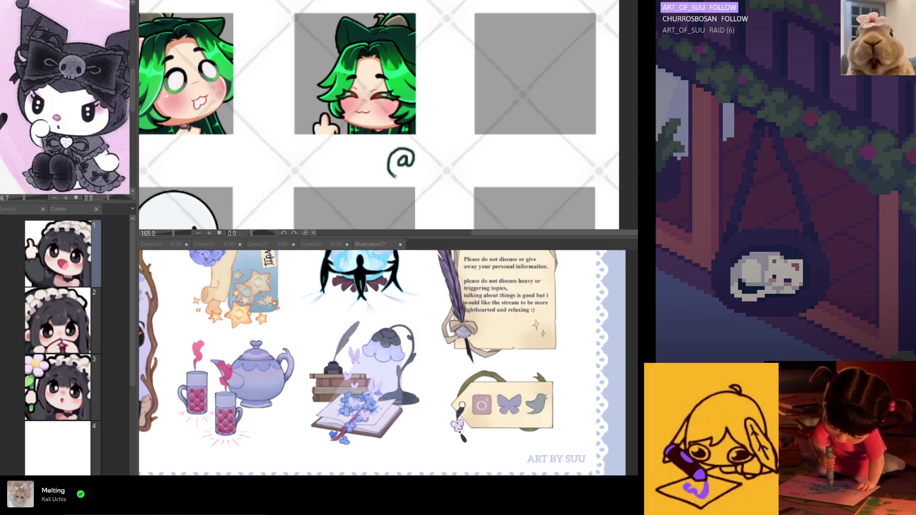
left_click(420, 171)
mouse_move(423, 151)
left_mouse_down()
mouse_move(421, 165)
mouse_move(438, 159)
mouse_move(446, 174)
mouse_move(458, 175)
mouse_move(459, 162)
mouse_move(482, 176)
mouse_move(483, 154)
mouse_move(513, 177)
mouse_move(533, 162)
left_mouse_up()
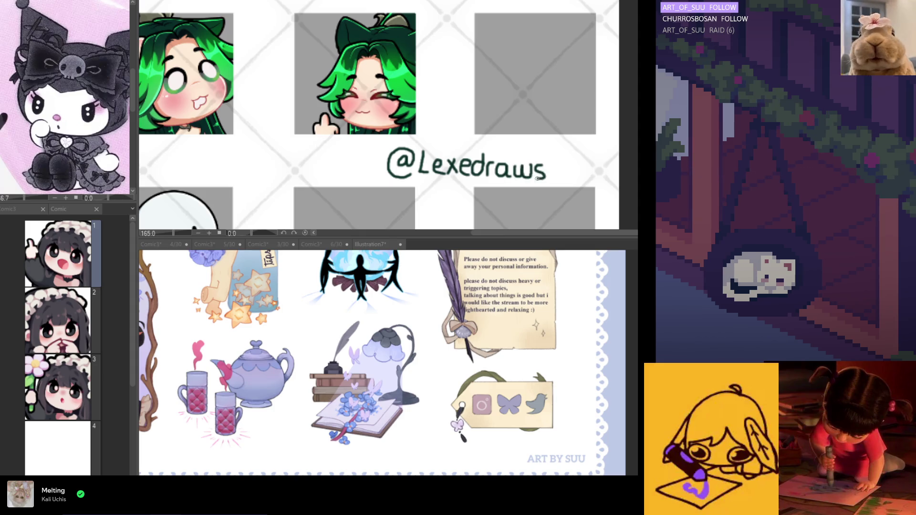
scroll(429, 200, "down", 1)
scroll(424, 204, "up", 1)
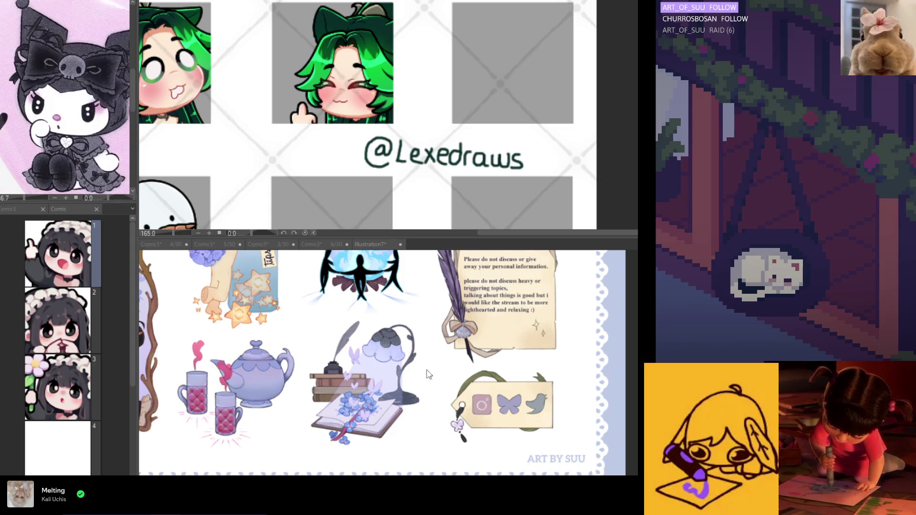
scroll(428, 375, "down", 2)
scroll(580, 442, "up", 3)
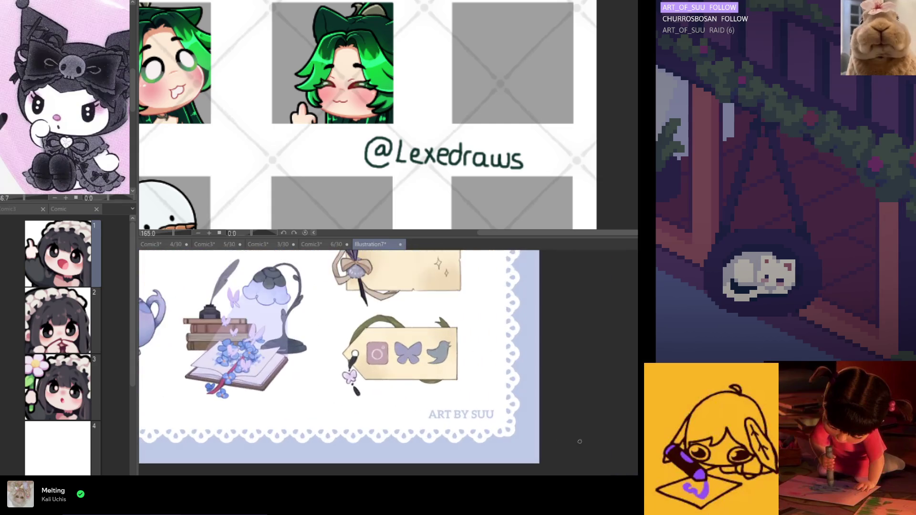
Draw an @ and underscore, and trace the faint artist credit letters in dark ink
scroll(446, 446, "up", 2)
mouse_move(388, 383)
left_mouse_down()
mouse_move(380, 388)
mouse_move(395, 375)
mouse_move(372, 382)
mouse_move(389, 402)
left_mouse_up()
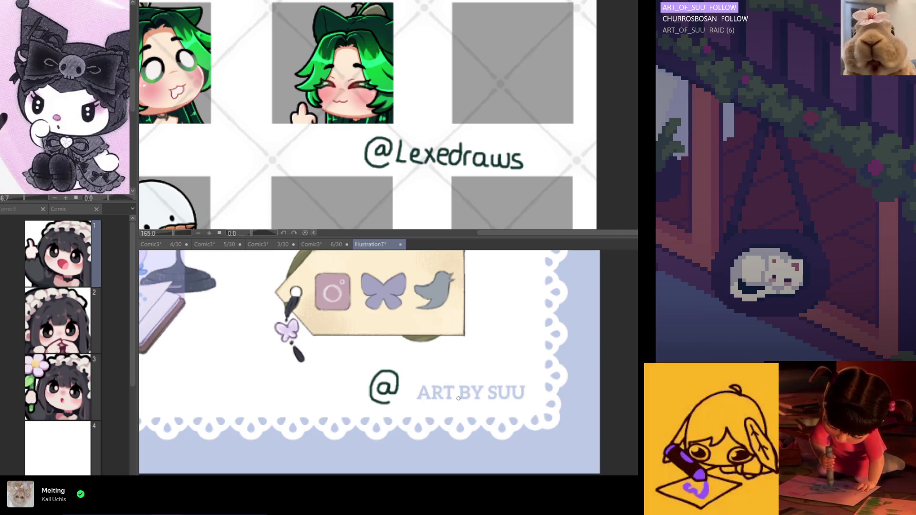
left_click_drag(486, 399, 481, 399)
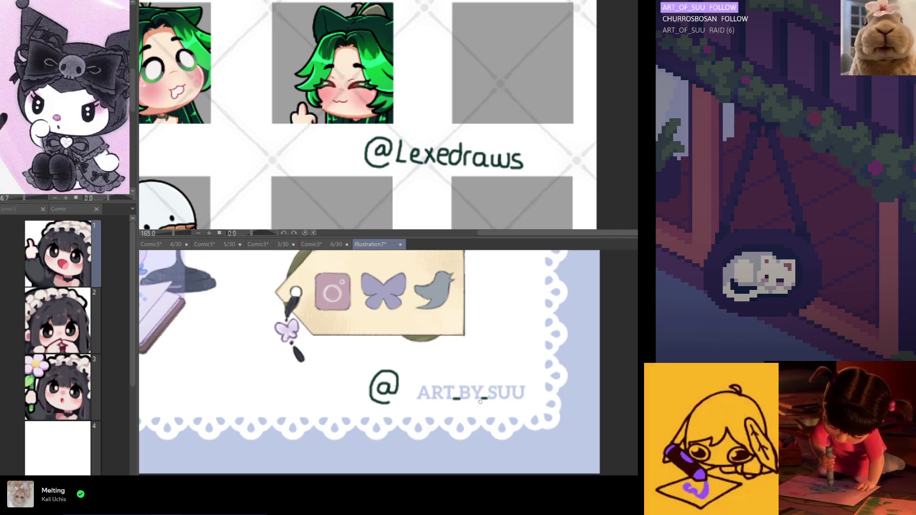
scroll(419, 399, "up", 1)
mouse_move(418, 400)
left_mouse_down()
mouse_move(438, 385)
mouse_move(448, 400)
mouse_move(464, 400)
mouse_move(449, 386)
mouse_move(453, 399)
mouse_move(469, 399)
mouse_move(535, 385)
left_mouse_up()
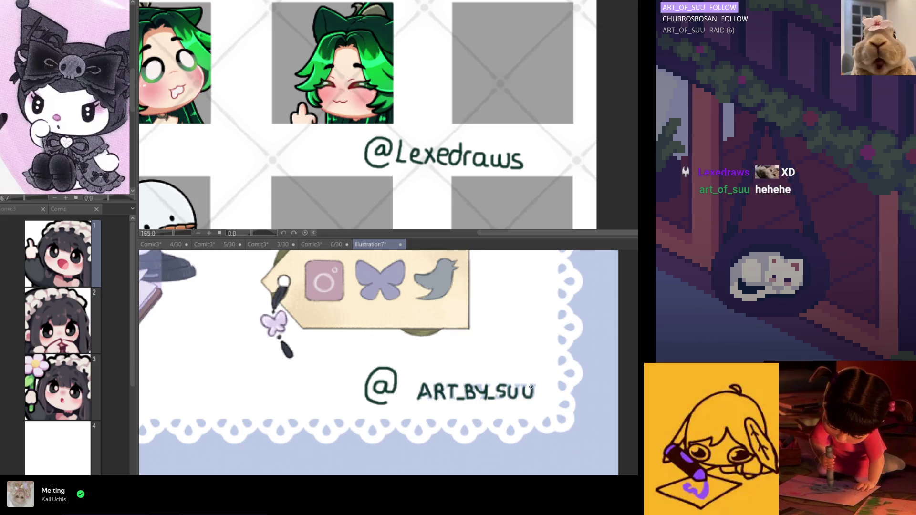
Zoom to review the credit, close the emote sheet view and switch to Comic3's Kuromi page
scroll(436, 405, "down", 3)
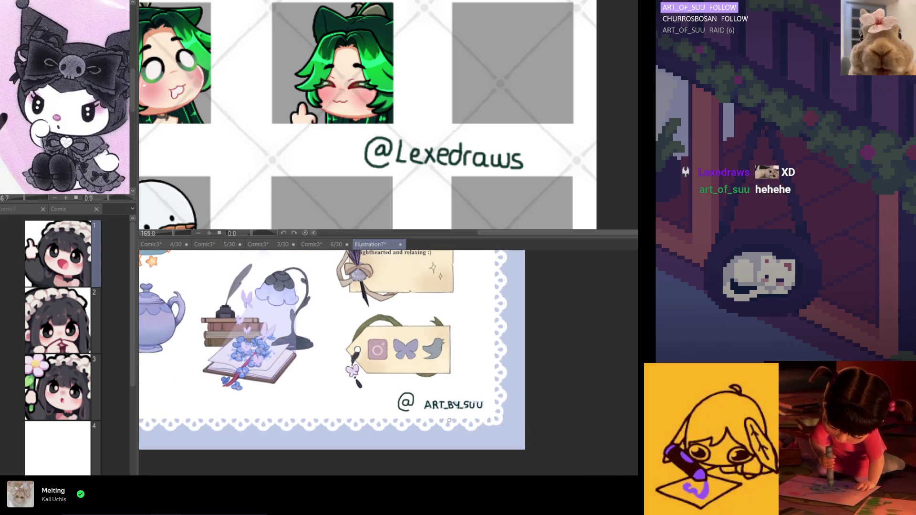
scroll(488, 412, "up", 1)
scroll(487, 412, "down", 2)
scroll(429, 362, "up", 2)
scroll(416, 406, "up", 5)
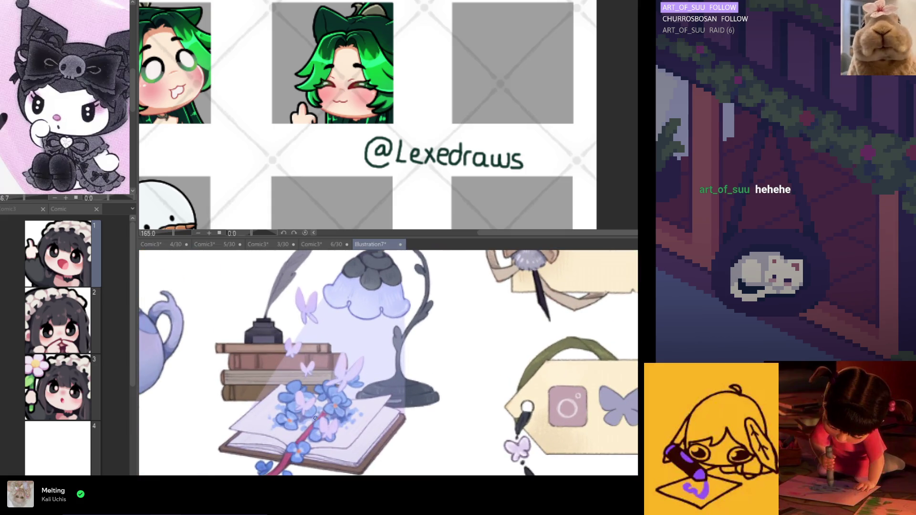
scroll(420, 321, "down", 4)
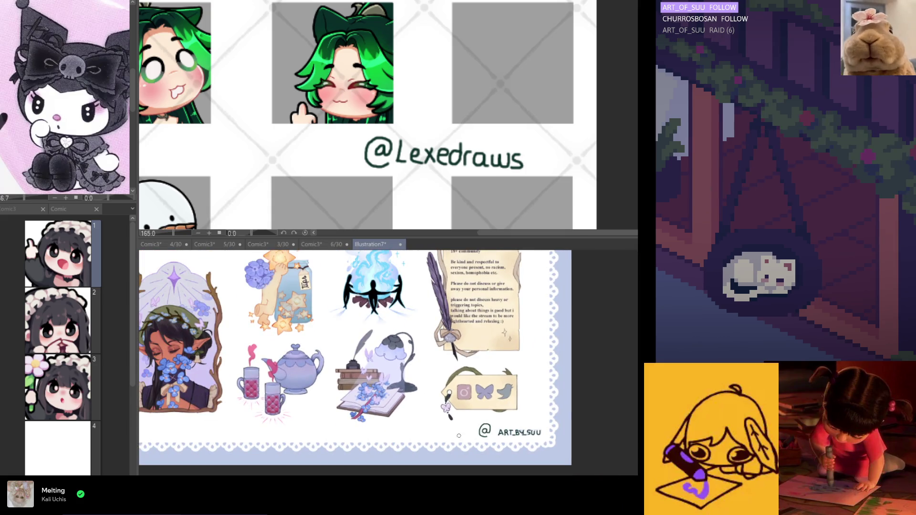
scroll(458, 436, "up", 3)
scroll(381, 193, "down", 3)
scroll(384, 188, "down", 1)
scroll(389, 181, "up", 1)
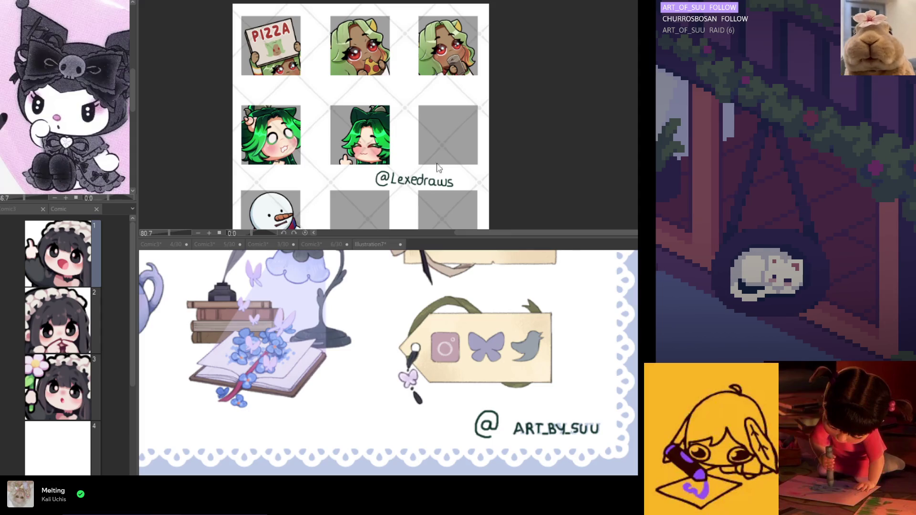
left_click(403, 3)
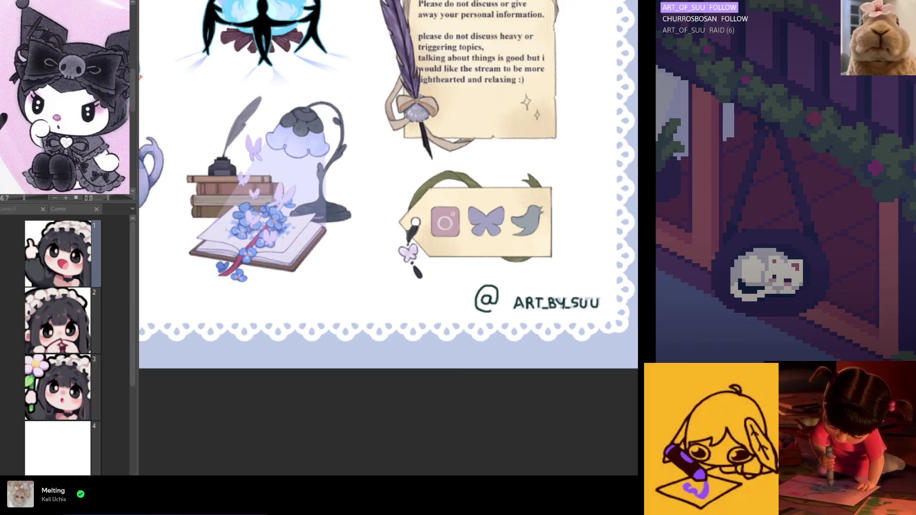
key("ctrl+Tab")
left_click(21, 209)
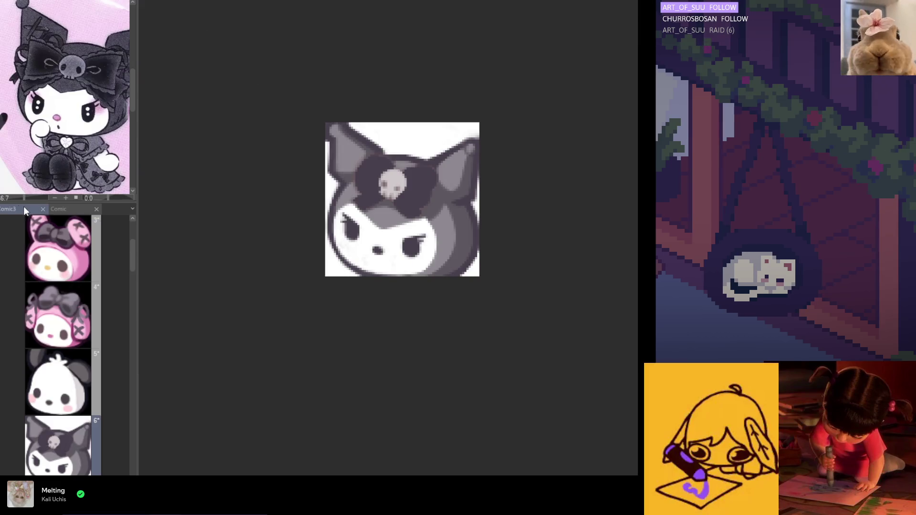
mouse_move(137, 269)
left_mouse_down()
mouse_move(391, 268)
mouse_move(123, 262)
left_mouse_up()
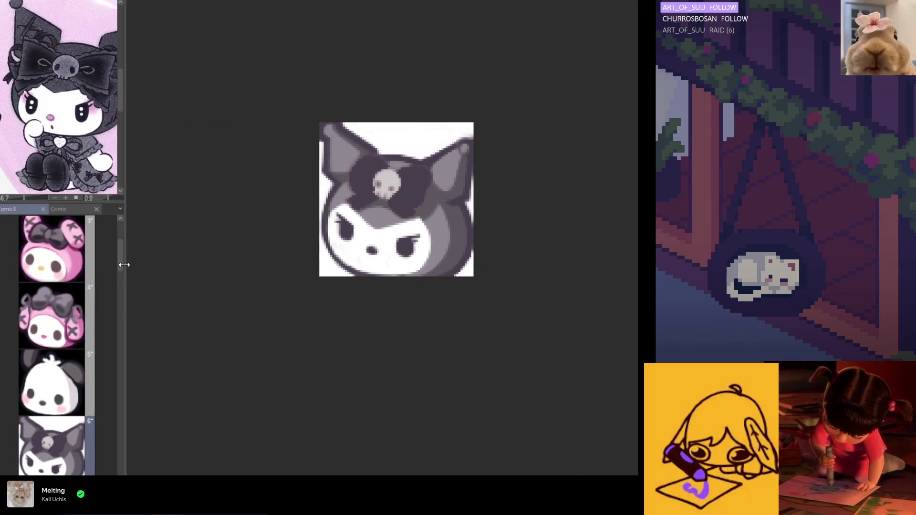
scroll(303, 272, "down", 1)
scroll(329, 234, "up", 1)
scroll(375, 237, "down", 1)
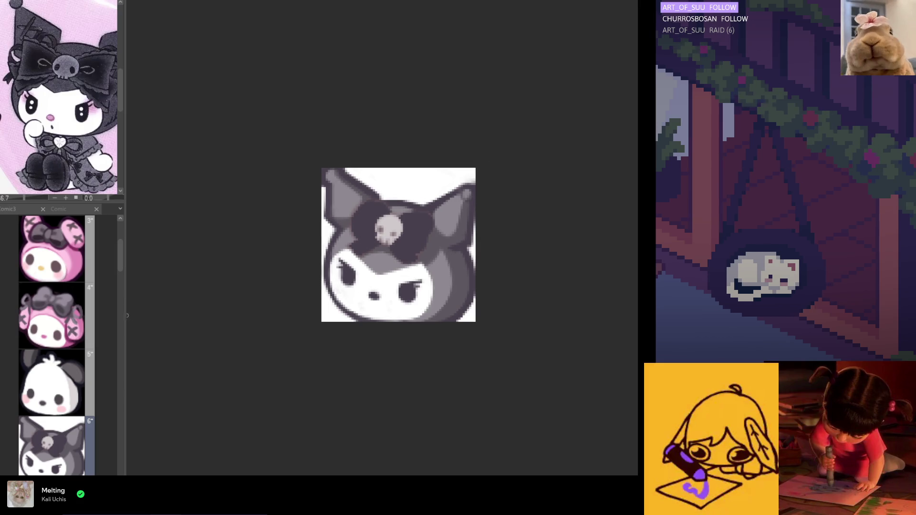
left_click_drag(121, 263, 122, 271)
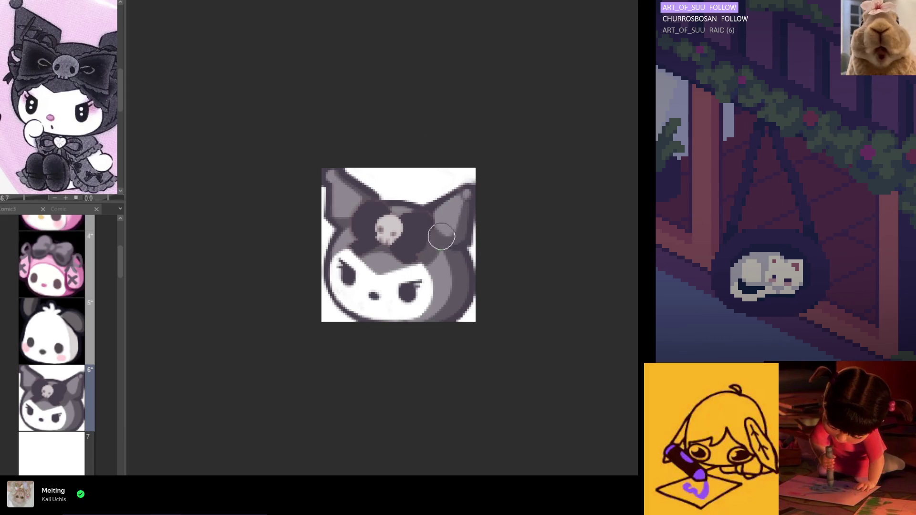
mouse_move(381, 222)
left_mouse_down()
mouse_move(372, 228)
mouse_move(377, 211)
mouse_move(370, 221)
mouse_move(409, 245)
mouse_move(408, 235)
mouse_move(369, 222)
left_mouse_up()
Compare the lightened grey bow lobes with undo/redo, then zoom out to check the Kuromi head
key("ctrl+z")
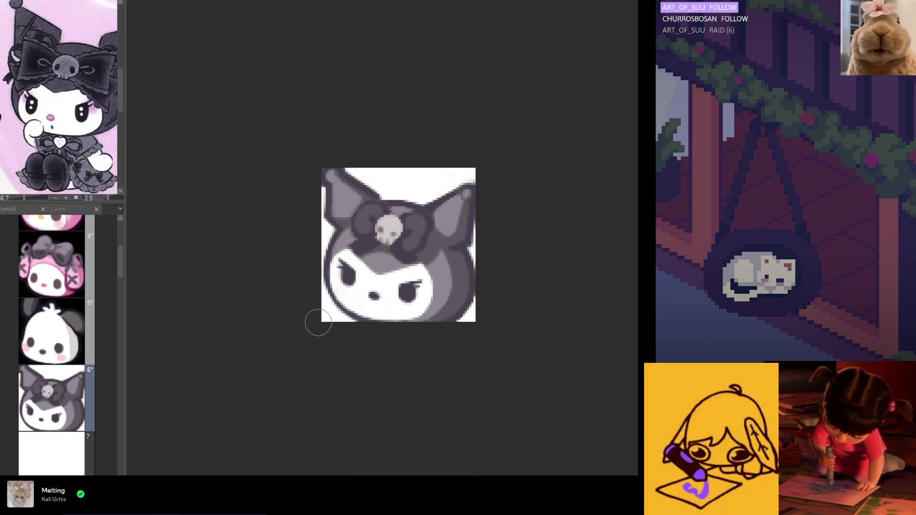
scroll(329, 323, "down", 5)
scroll(325, 352, "up", 5)
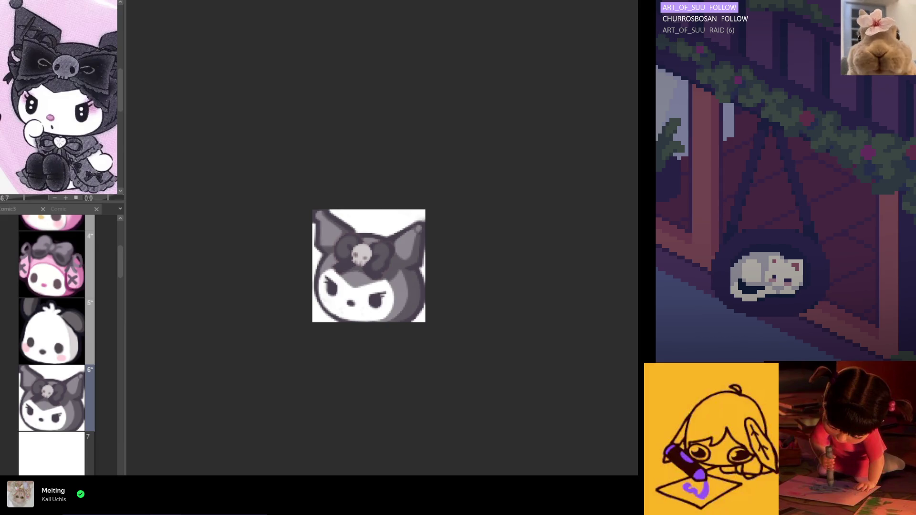
scroll(337, 317, "down", 1)
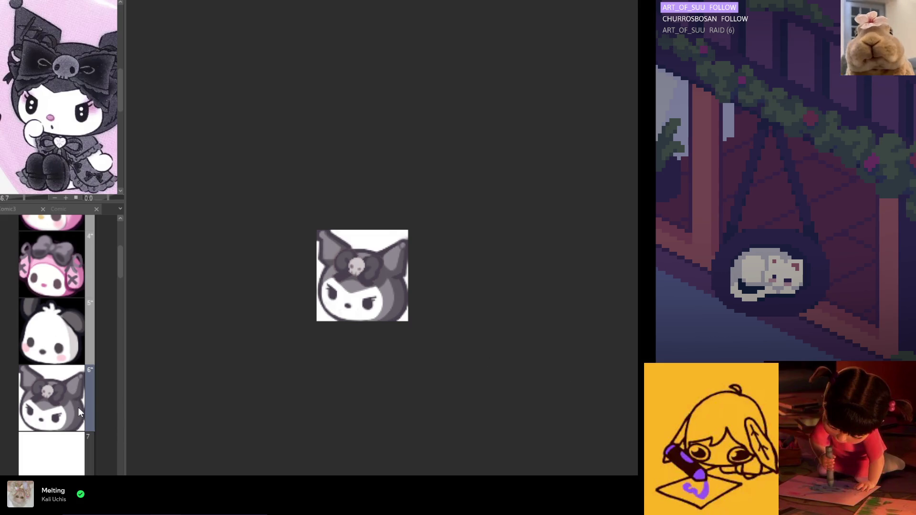
Browse the frames and paste the My Melody outline into empty frame 7
scroll(75, 403, "up", 1)
left_click(54, 280)
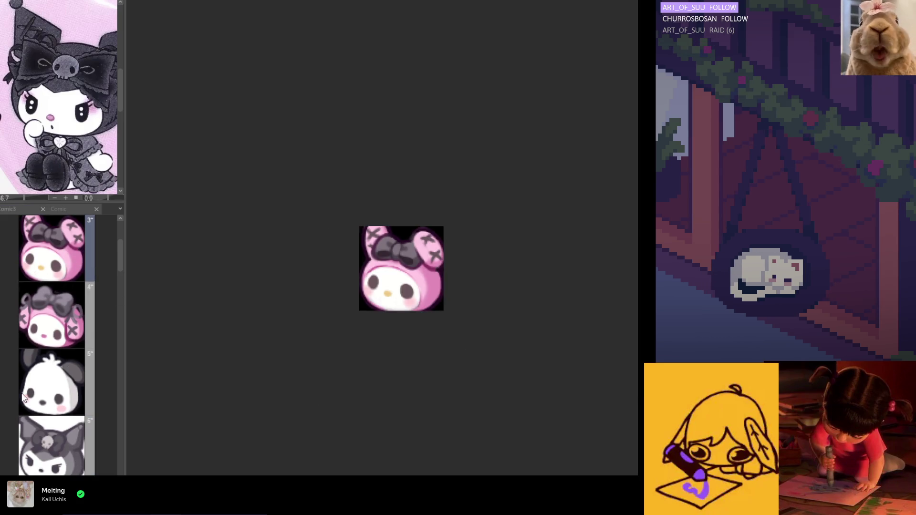
left_click(39, 410)
scroll(54, 456, "down", 1)
left_click(53, 456)
key("ctrl+v")
Turn the pasted outline and nose dark and begin erasing the left-ear X marks
scroll(600, 251, "up", 3)
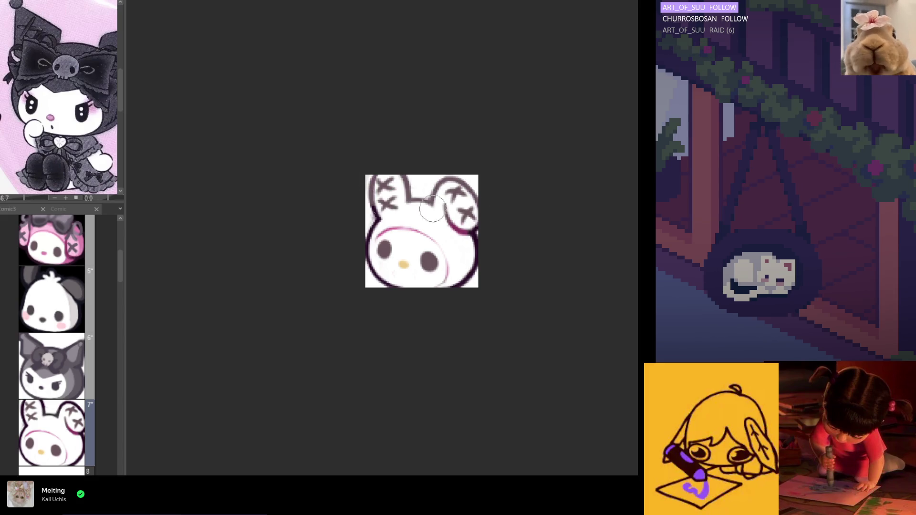
key("ctrl+z")
scroll(473, 286, "up", 2)
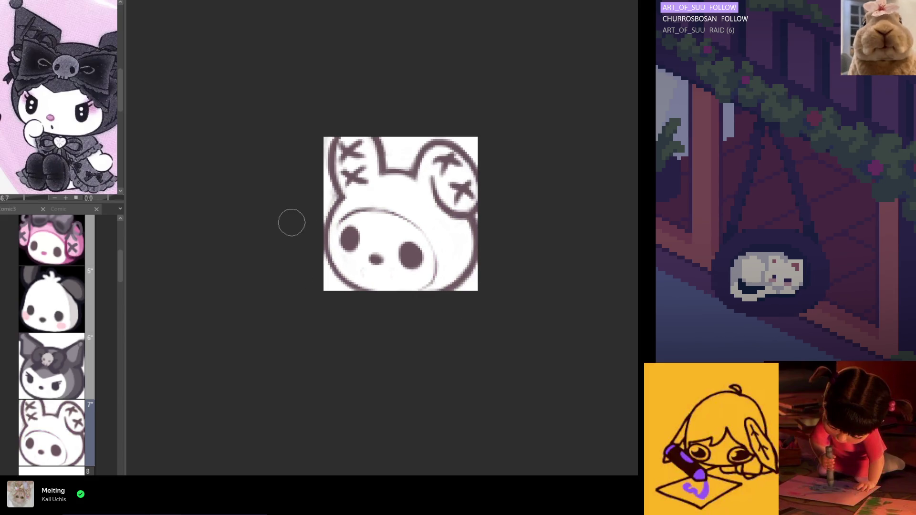
scroll(441, 259, "up", 1)
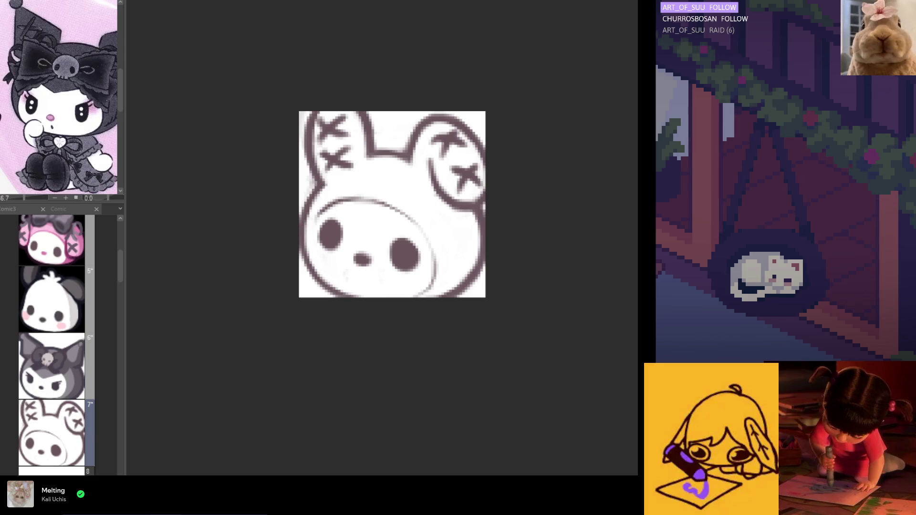
left_click(313, 222)
key("ctrl+z")
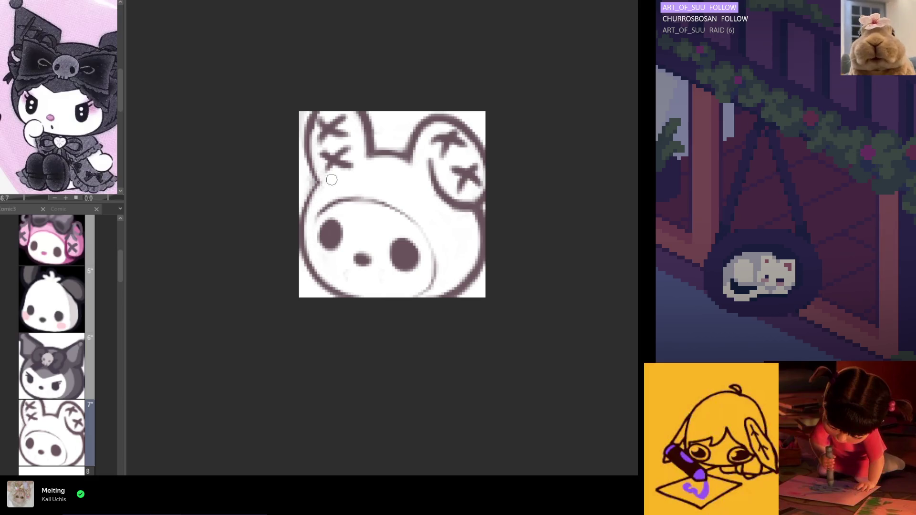
mouse_move(326, 134)
left_mouse_down()
mouse_move(335, 127)
mouse_move(318, 139)
left_mouse_up()
Paint out the left-ear X marks and redraw the left ear's outer and inner strokes
mouse_move(361, 114)
left_mouse_down()
mouse_move(348, 177)
mouse_move(332, 115)
mouse_move(324, 120)
mouse_move(327, 174)
mouse_move(344, 119)
mouse_move(369, 158)
left_mouse_up()
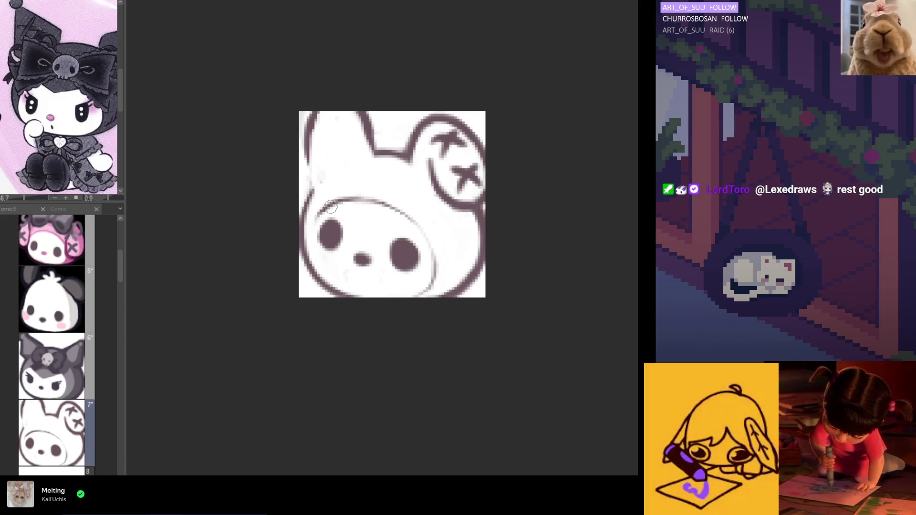
left_click_drag(317, 126, 370, 143)
key("ctrl+z")
mouse_move(313, 127)
left_mouse_down()
mouse_move(368, 141)
mouse_move(308, 184)
left_mouse_up()
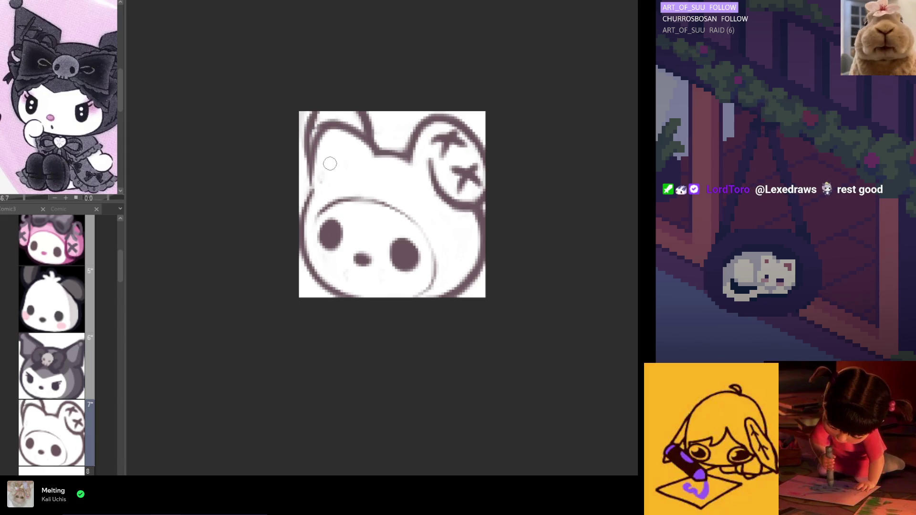
left_click_drag(321, 127, 304, 203)
left_click_drag(315, 144, 302, 182)
key("ctrl+z")
key("ctrl+z")
left_click_drag(332, 119, 310, 182)
left_click_drag(315, 136, 309, 181)
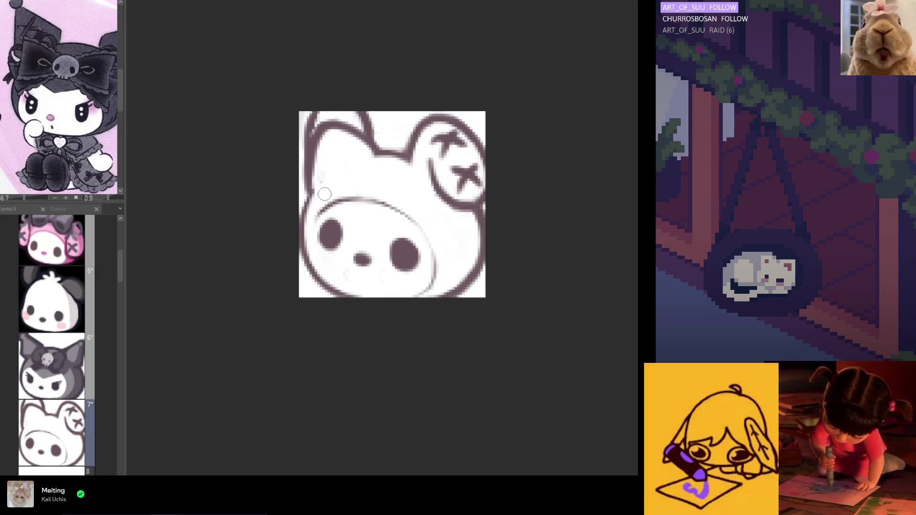
Erase the inner face arc and top-edge line, and clear the right ear's X marks
key("ctrl+z")
mouse_move(372, 196)
left_mouse_down()
mouse_move(436, 241)
mouse_move(436, 283)
left_mouse_up()
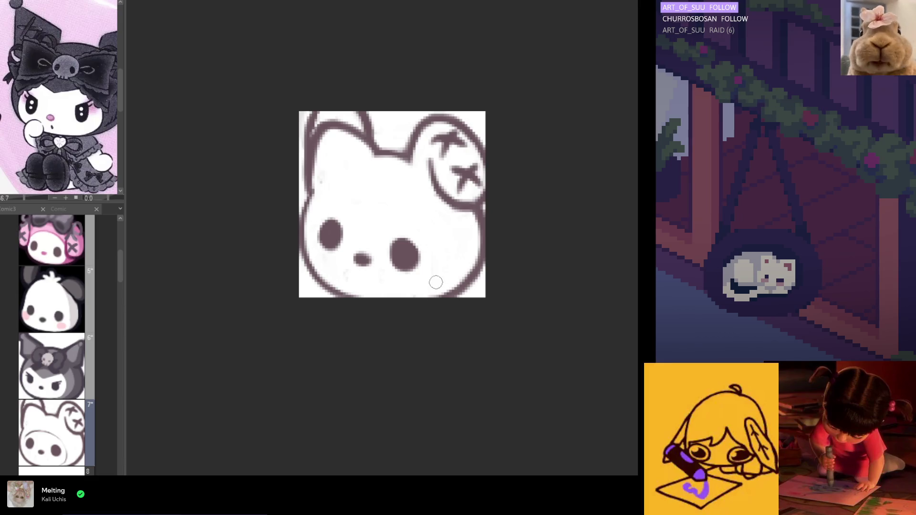
mouse_move(375, 160)
left_mouse_down()
mouse_move(371, 136)
mouse_move(307, 117)
left_mouse_up()
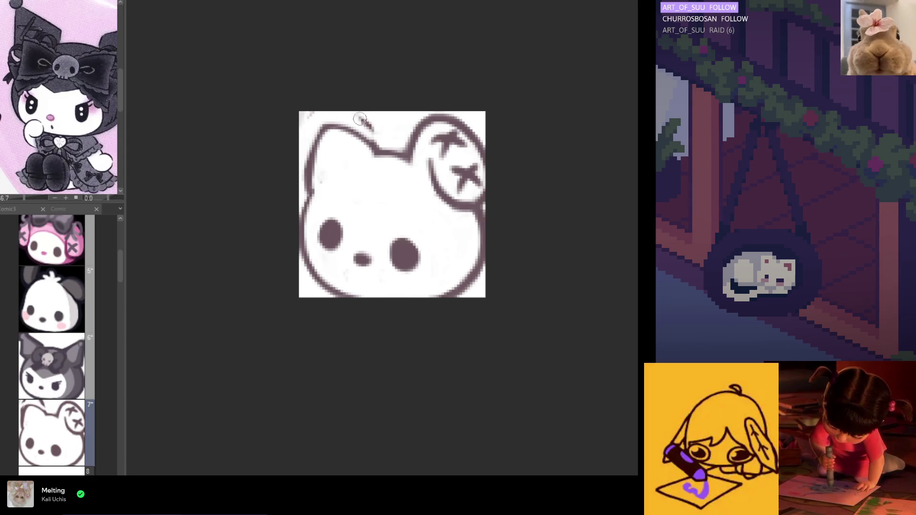
left_click_drag(334, 127, 312, 191)
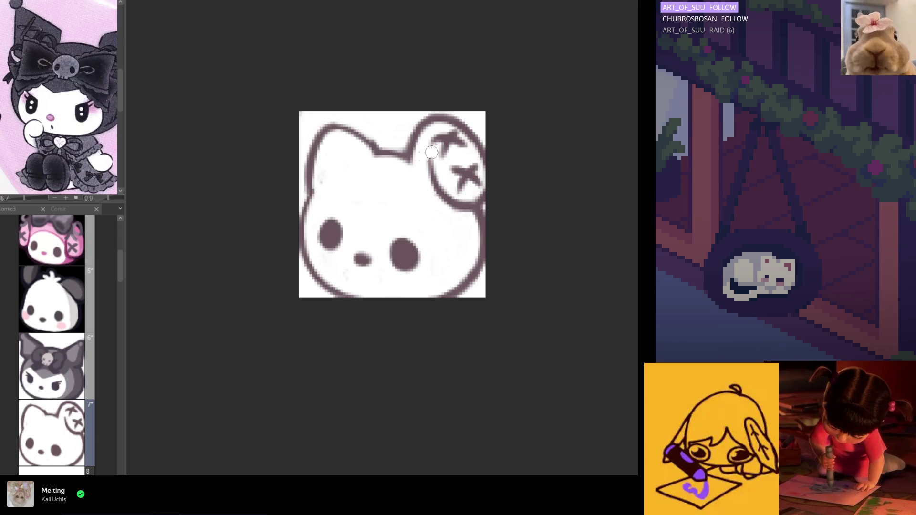
left_click_drag(454, 142, 418, 160)
mouse_move(475, 143)
left_mouse_down()
mouse_move(409, 163)
mouse_move(482, 157)
mouse_move(465, 218)
mouse_move(458, 162)
mouse_move(448, 181)
mouse_move(451, 150)
mouse_move(428, 162)
mouse_move(460, 215)
left_mouse_up()
left_click_drag(410, 163, 389, 161)
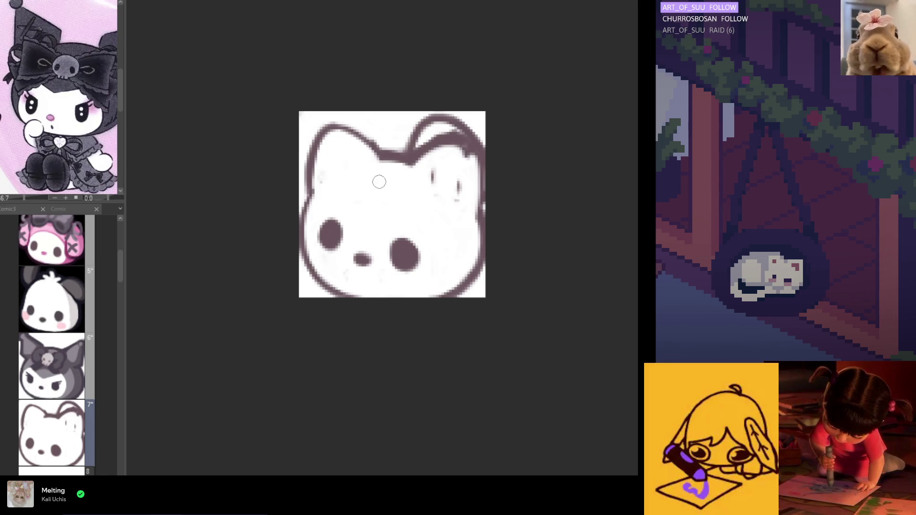
mouse_move(412, 143)
left_mouse_down()
mouse_move(439, 119)
mouse_move(406, 152)
left_mouse_up()
In a mirrored view, erase the faint arc and redraw the ear top and left outline darker
key("h")
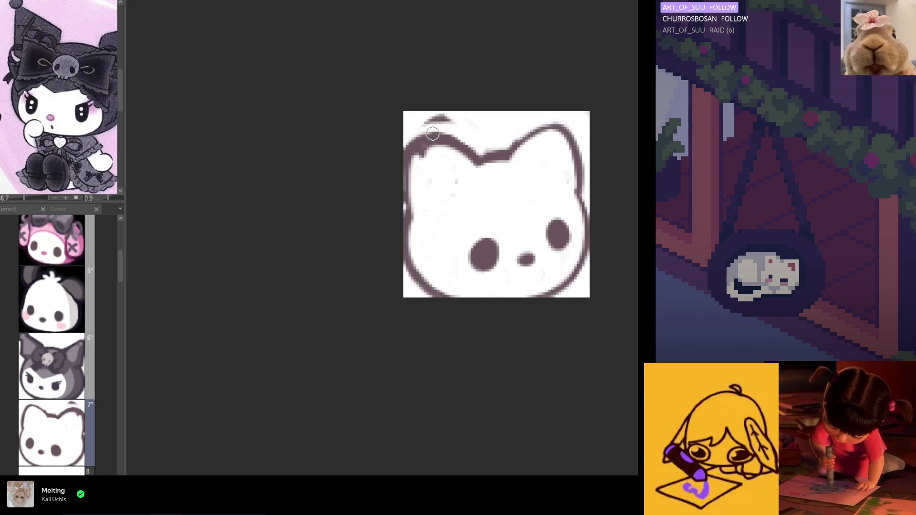
left_click_drag(429, 121, 456, 124)
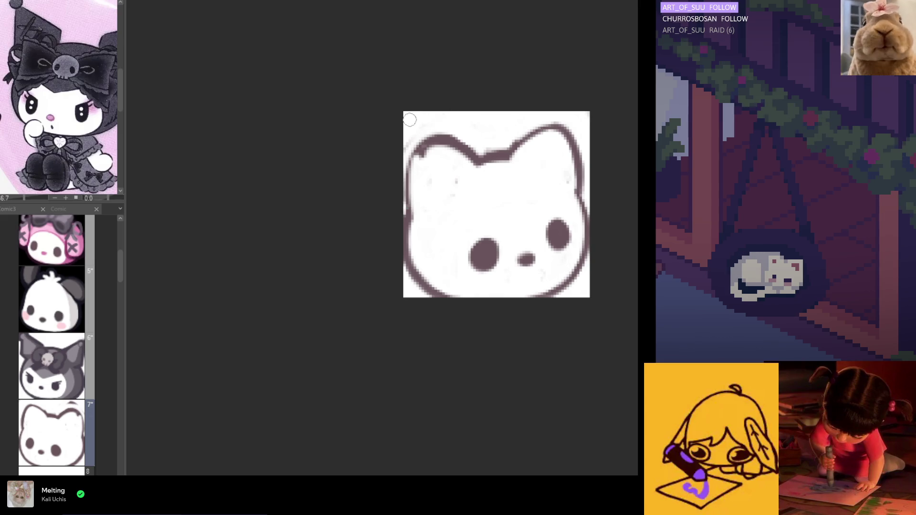
mouse_move(475, 163)
left_mouse_down()
mouse_move(456, 151)
mouse_move(409, 191)
mouse_move(412, 224)
left_mouse_up()
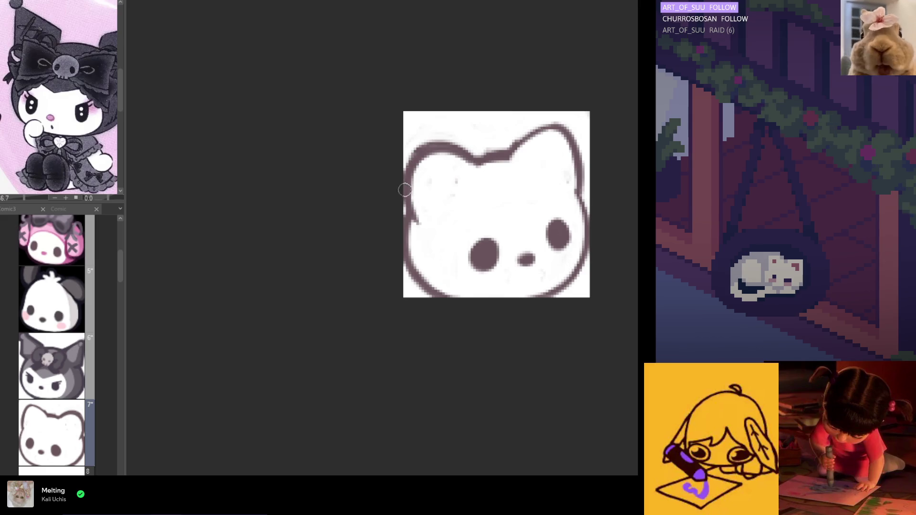
left_click_drag(413, 174, 417, 226)
key("h")
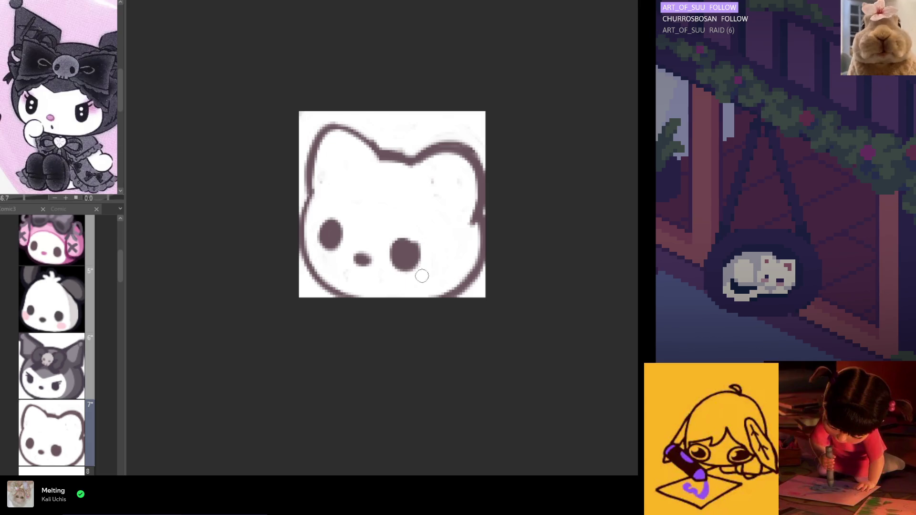
Reshape the right eye, paint out the nose, and thicken the face's lower outline
left_click(412, 251, "alt")
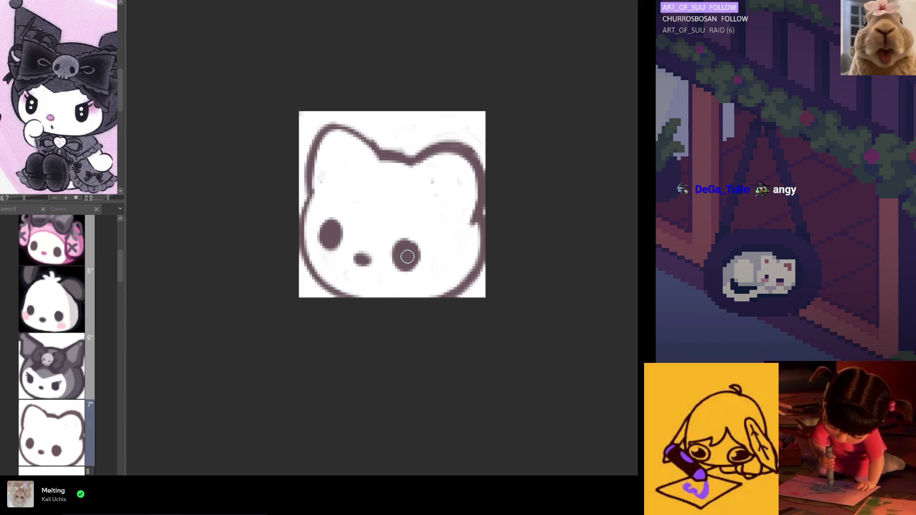
key("ctrl+z")
left_click_drag(404, 251, 407, 233)
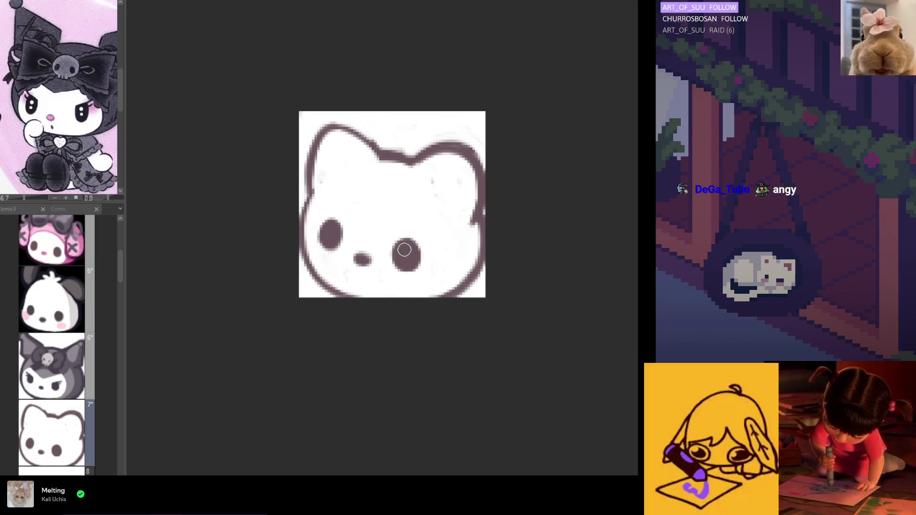
mouse_move(357, 260)
left_mouse_down()
mouse_move(374, 261)
mouse_move(364, 259)
left_mouse_up()
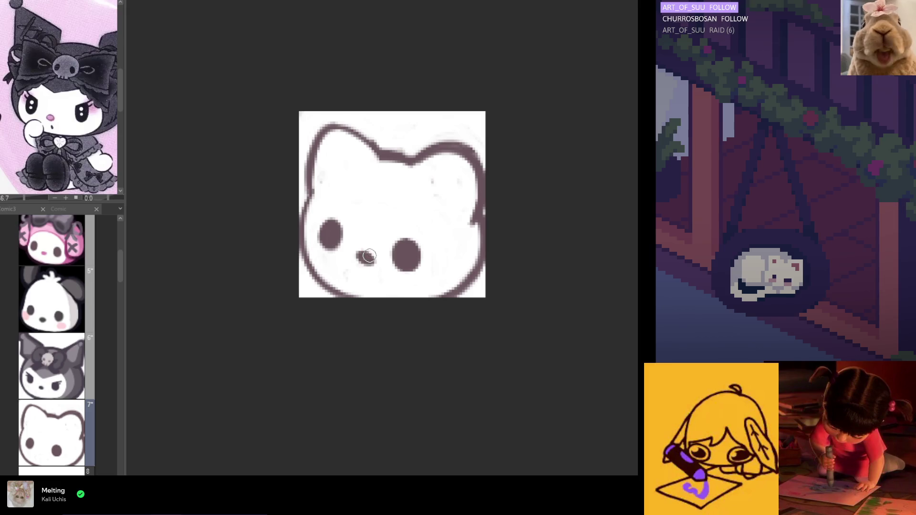
left_click(323, 235, "alt")
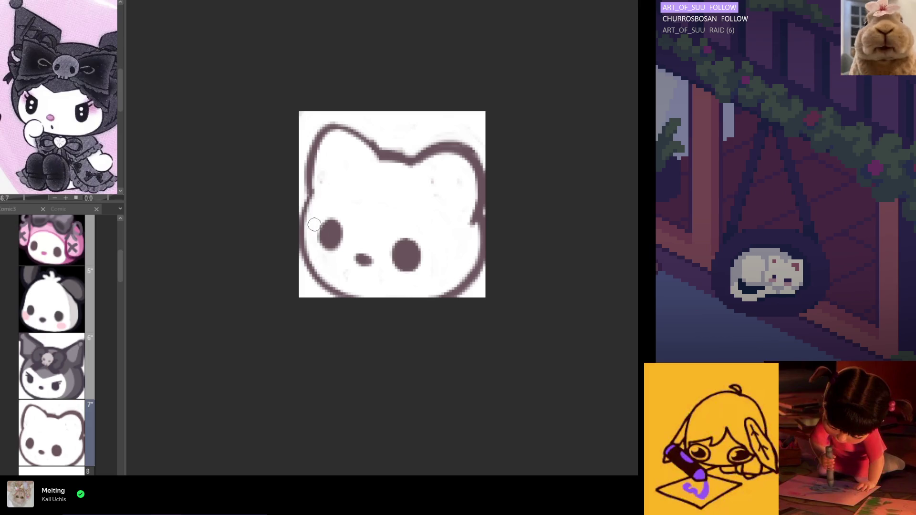
mouse_move(314, 198)
left_mouse_down()
mouse_move(306, 253)
mouse_move(326, 286)
mouse_move(345, 293)
left_mouse_up()
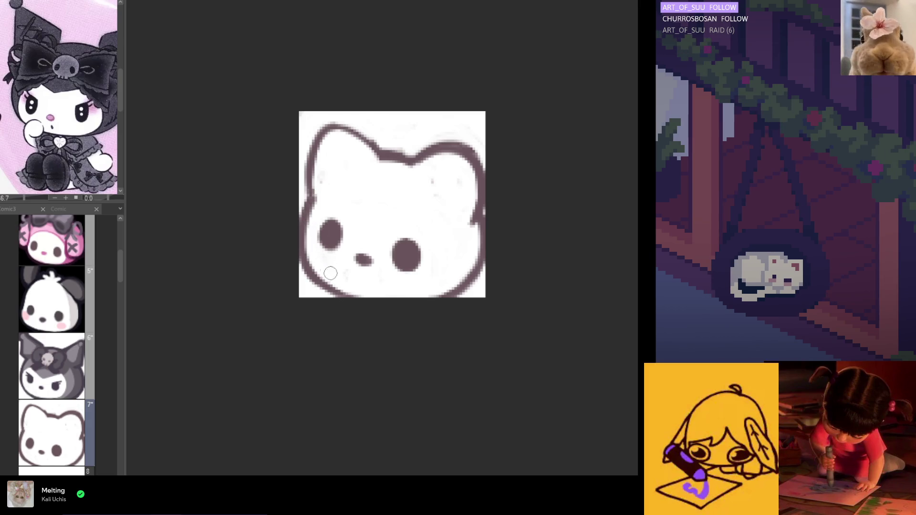
left_click_drag(306, 262, 370, 296)
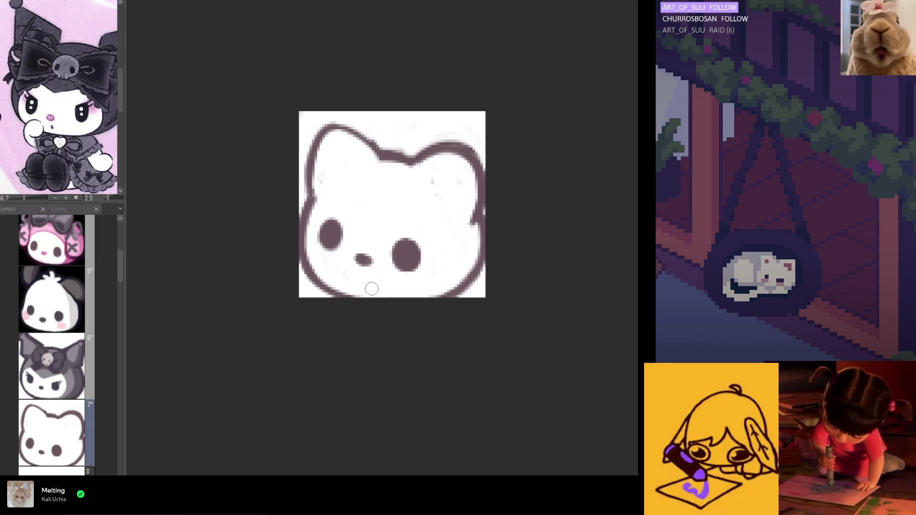
Check symmetry, darken the head dip and left ear's top outline, and nudge the cat up
key("h")
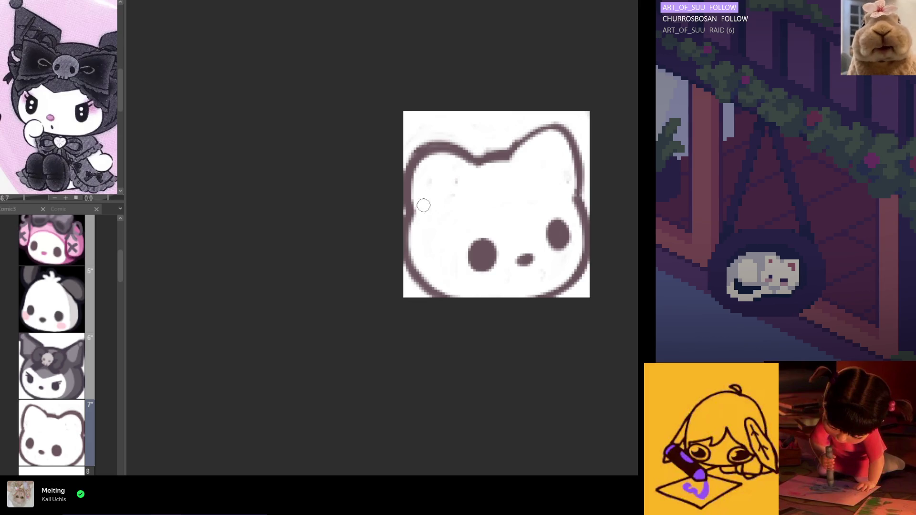
key("h")
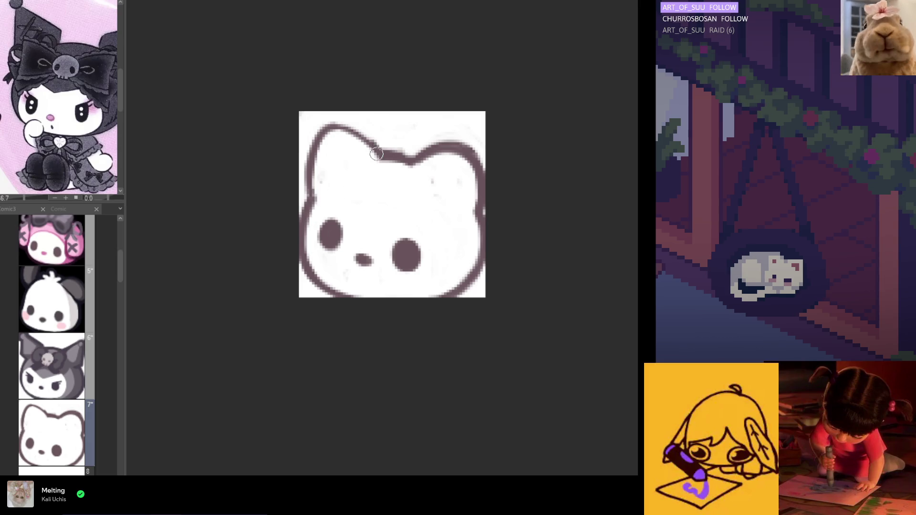
mouse_move(411, 164)
left_mouse_down()
mouse_move(363, 167)
mouse_move(319, 137)
left_mouse_up()
key("ctrl+z")
left_click_drag(375, 154, 319, 136)
left_click_drag(376, 154, 313, 148)
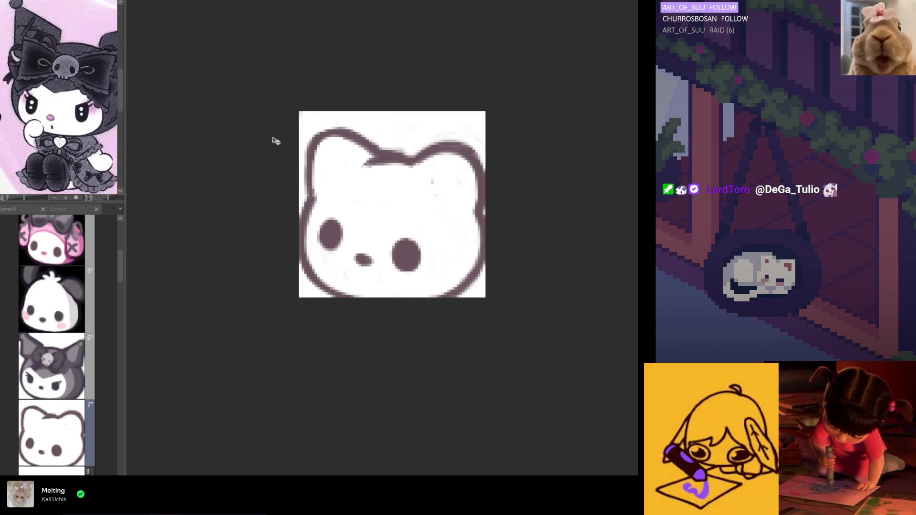
left_click_drag(311, 156, 310, 148)
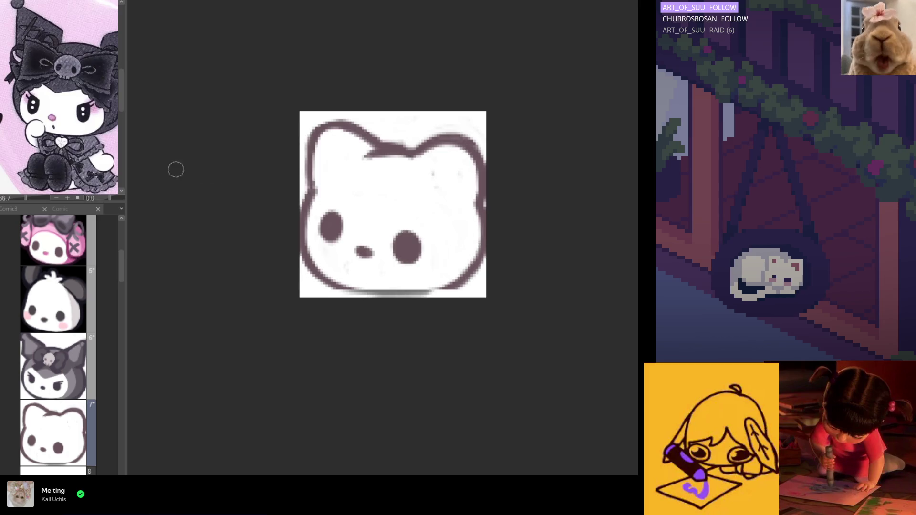
Thicken the outline between the ears and retrace the right ear and right face edge
key("h")
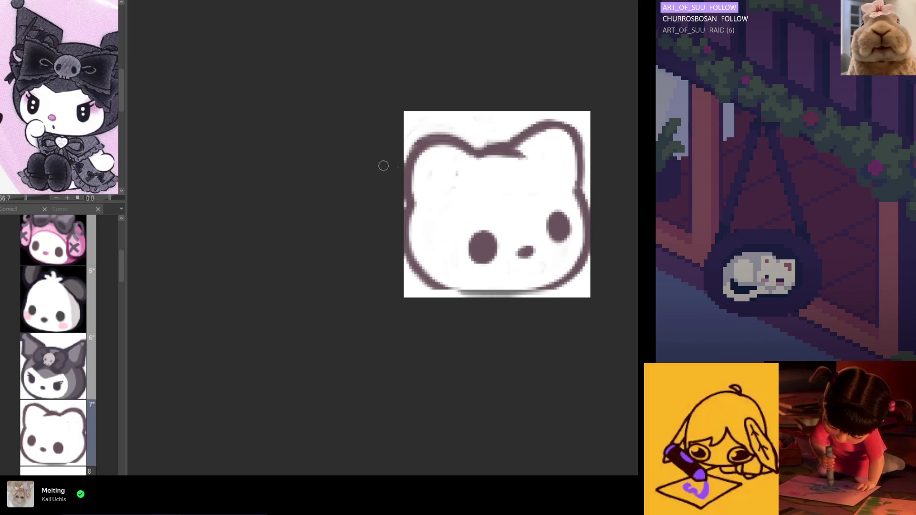
key("h")
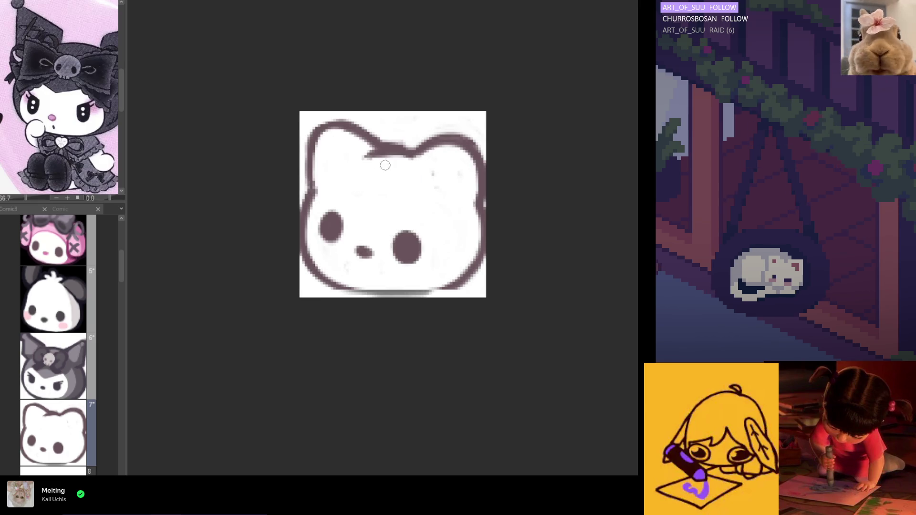
mouse_move(412, 156)
left_mouse_down()
mouse_move(372, 155)
mouse_move(394, 142)
mouse_move(405, 146)
mouse_move(398, 151)
left_mouse_up()
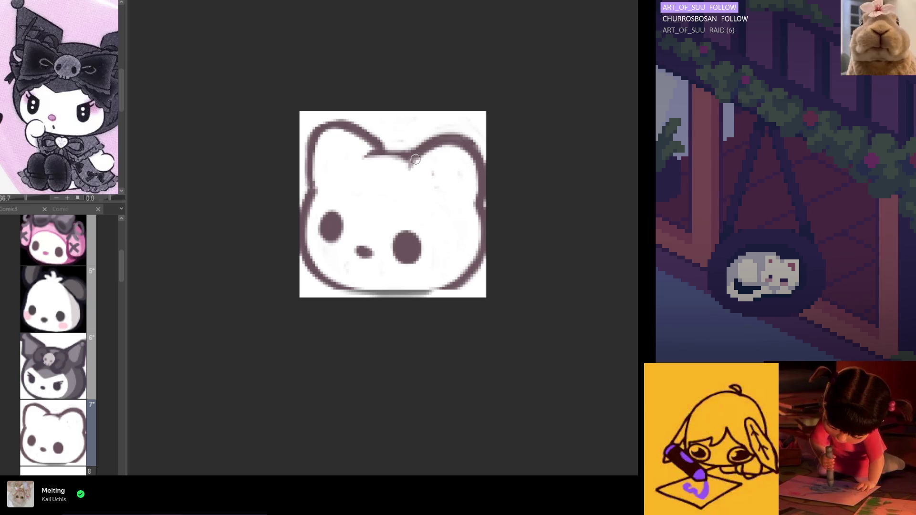
left_click_drag(417, 160, 409, 175)
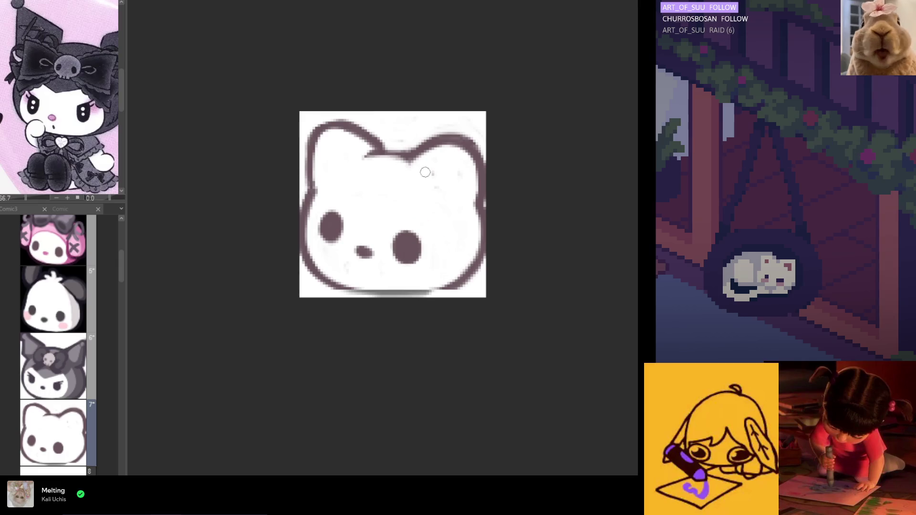
left_click_drag(411, 158, 455, 136)
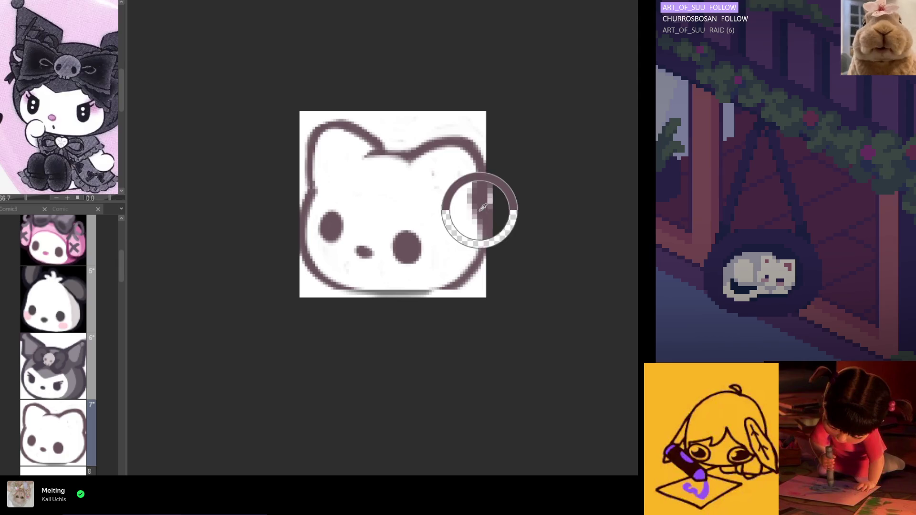
left_click_drag(478, 192, 480, 213)
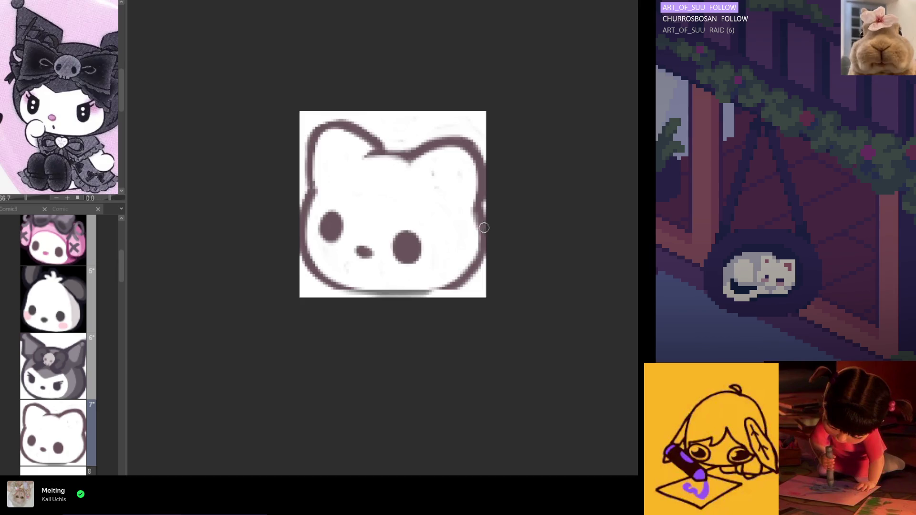
key("h")
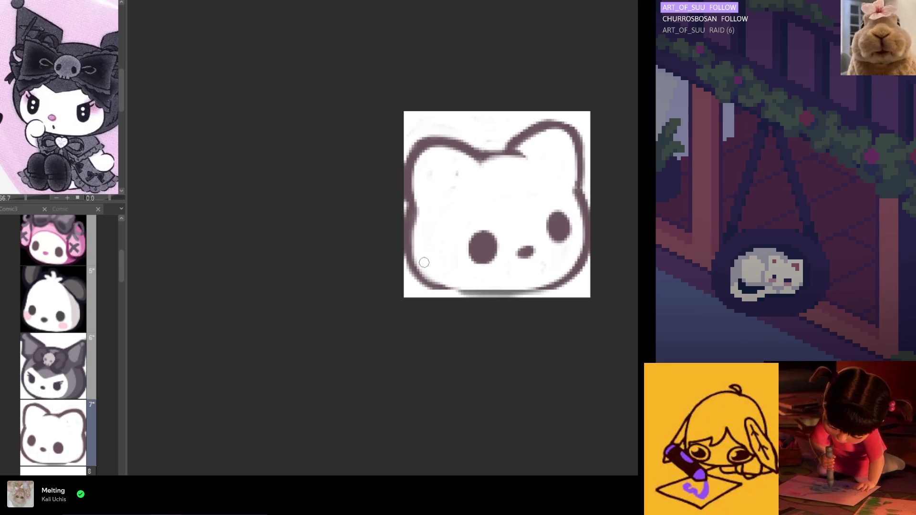
Redraw the cat's faint bottom outline, then retrace the top-left ear, right ear and right head edge
key("h")
mouse_move(336, 287)
left_mouse_down()
mouse_move(457, 285)
mouse_move(356, 283)
mouse_move(439, 285)
left_mouse_up()
key("h")
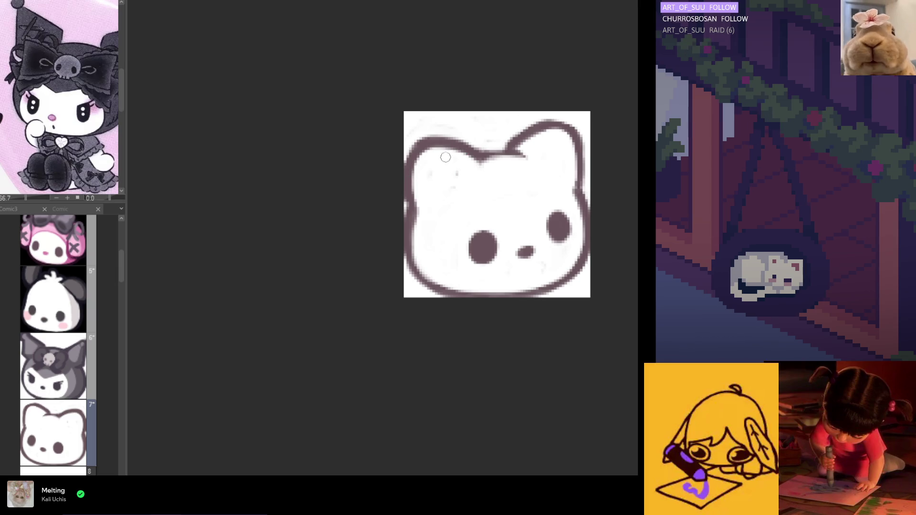
mouse_move(413, 154)
left_mouse_down()
mouse_move(439, 137)
mouse_move(462, 138)
left_mouse_up()
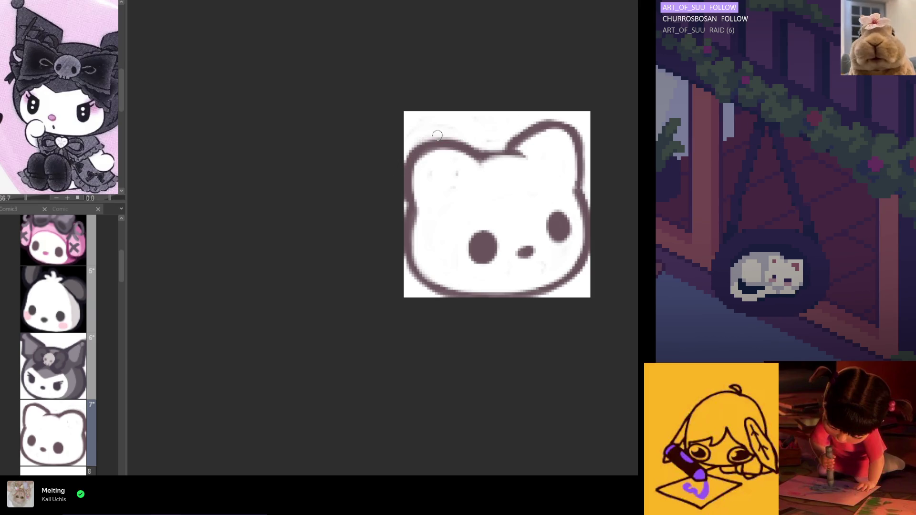
key("h")
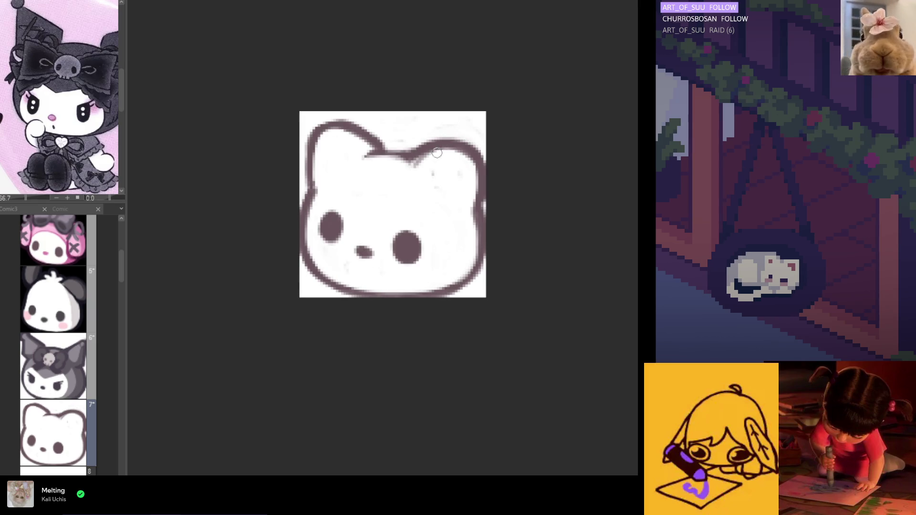
mouse_move(458, 142)
left_mouse_down()
mouse_move(422, 156)
mouse_move(473, 152)
mouse_move(474, 193)
left_mouse_up()
left_click_drag(474, 157, 476, 198)
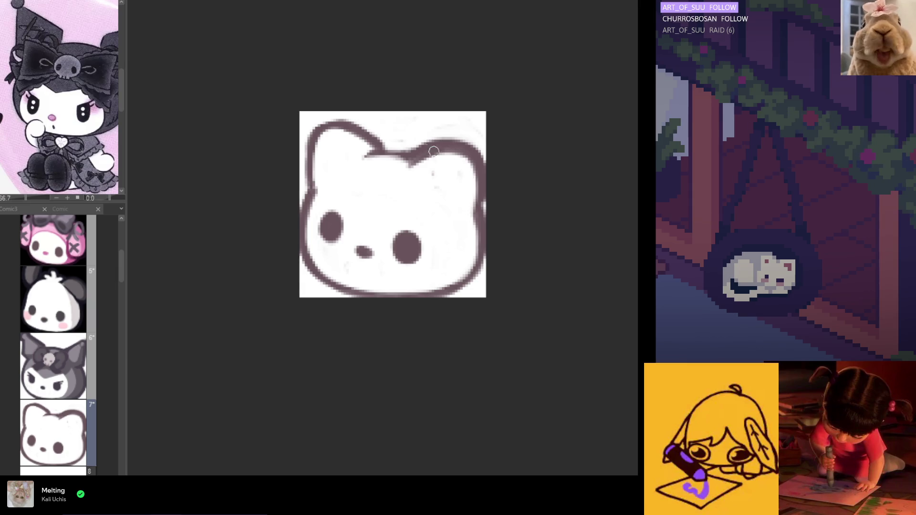
mouse_move(409, 152)
left_mouse_down()
mouse_move(446, 137)
mouse_move(472, 146)
mouse_move(483, 173)
left_mouse_up()
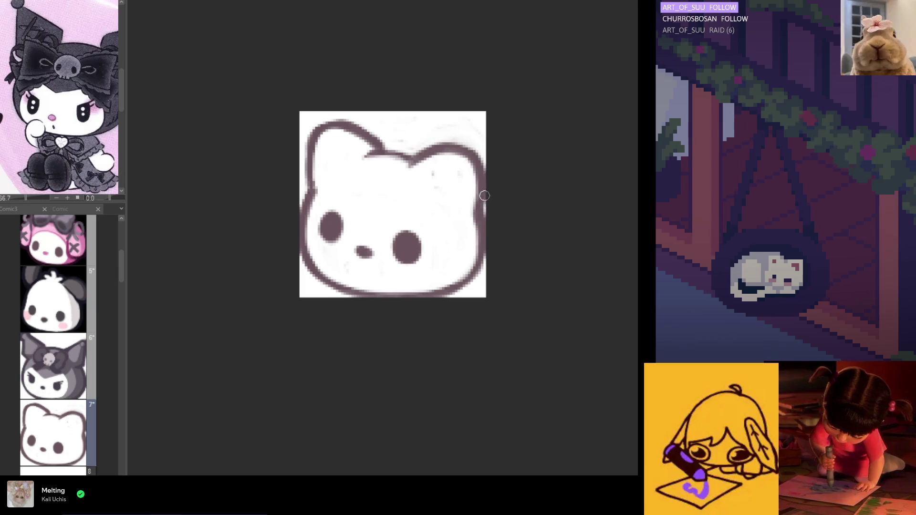
Sample the eye's dark colour, darken the dip between the ears and redraw the left ear outline
key("h")
left_click(486, 253, "alt")
mouse_move(475, 165)
left_mouse_down()
mouse_move(517, 149)
mouse_move(479, 154)
mouse_move(477, 162)
left_mouse_up()
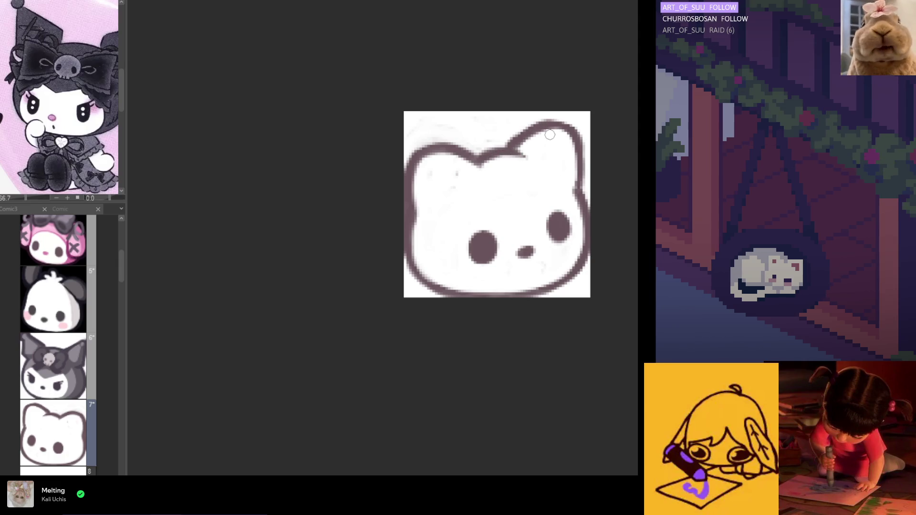
key("h")
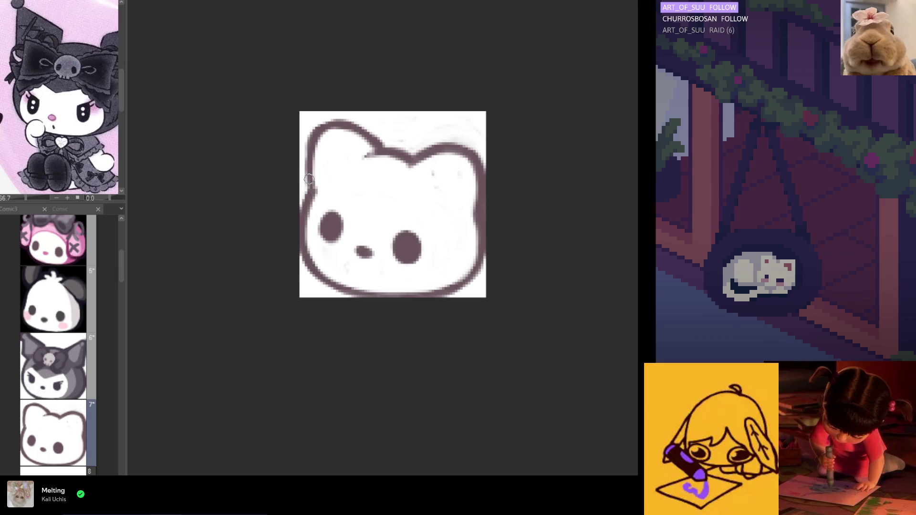
left_click_drag(336, 124, 311, 167)
mouse_move(315, 136)
left_mouse_down()
mouse_move(319, 180)
mouse_move(331, 139)
left_mouse_up()
key("ctrl+z")
key("ctrl+z")
left_click_drag(315, 181, 328, 135)
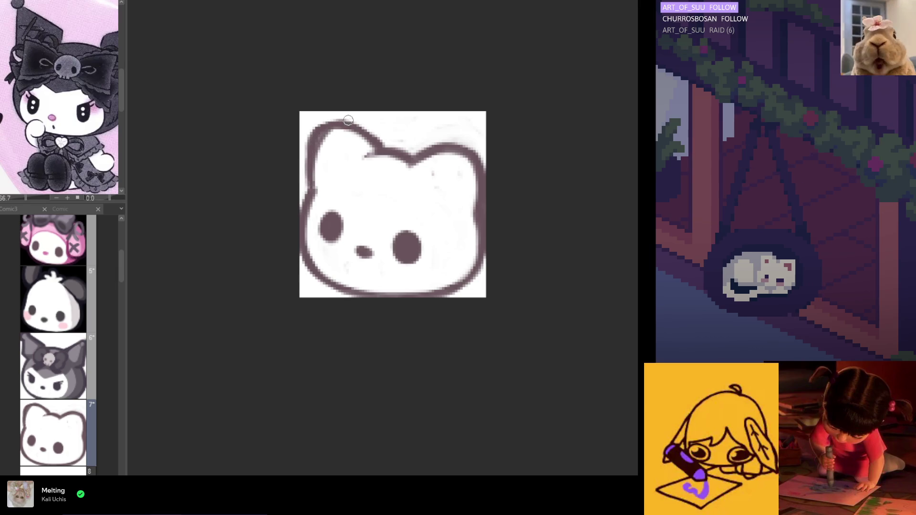
key("ctrl+z")
key("ctrl+z")
key("ctrl+z")
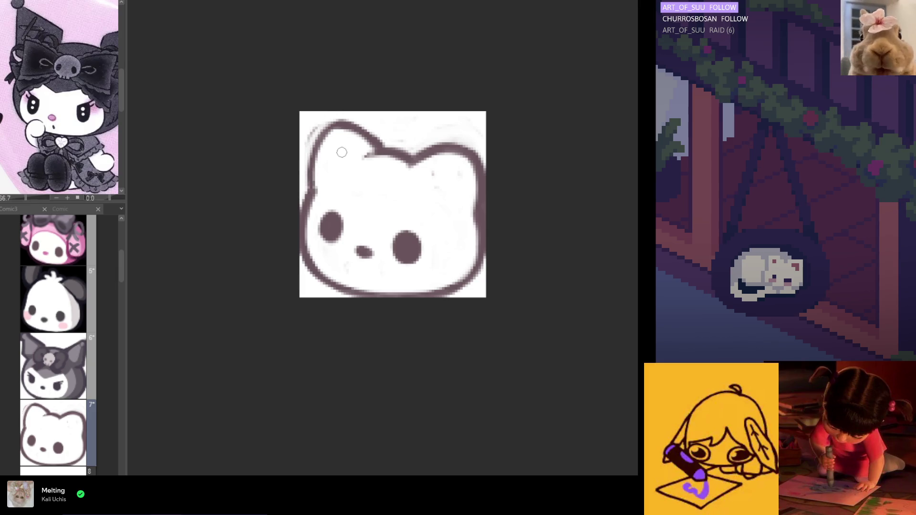
left_click_drag(313, 167, 329, 125)
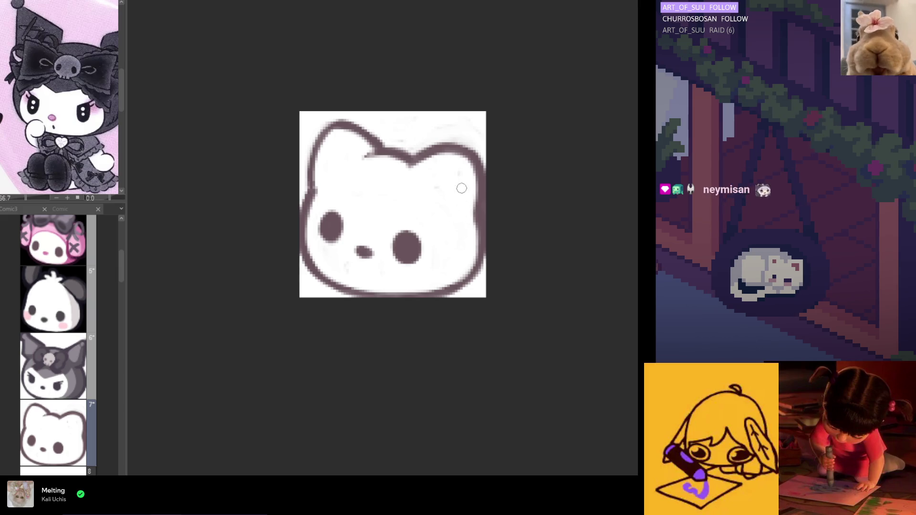
key("h")
key("h")
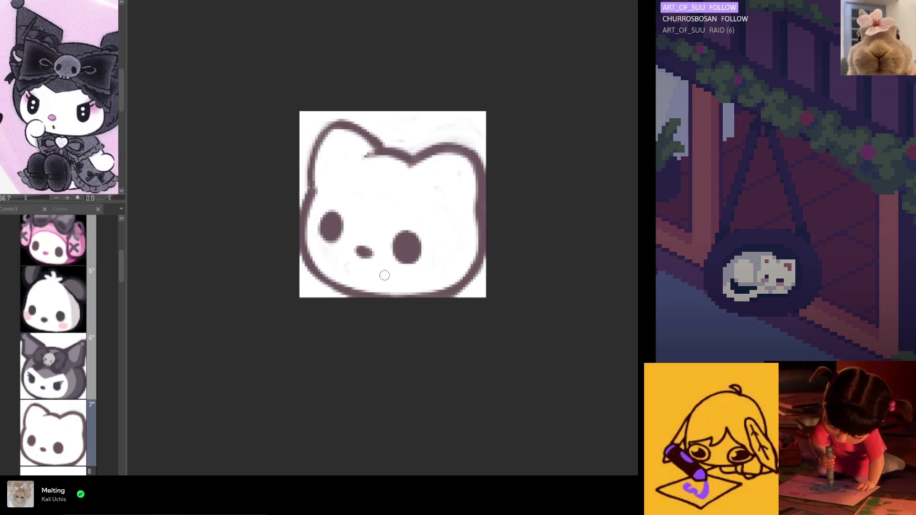
Enlarge and darken the right eye against the mirrored view, and lighten the nose's lower part
key("h")
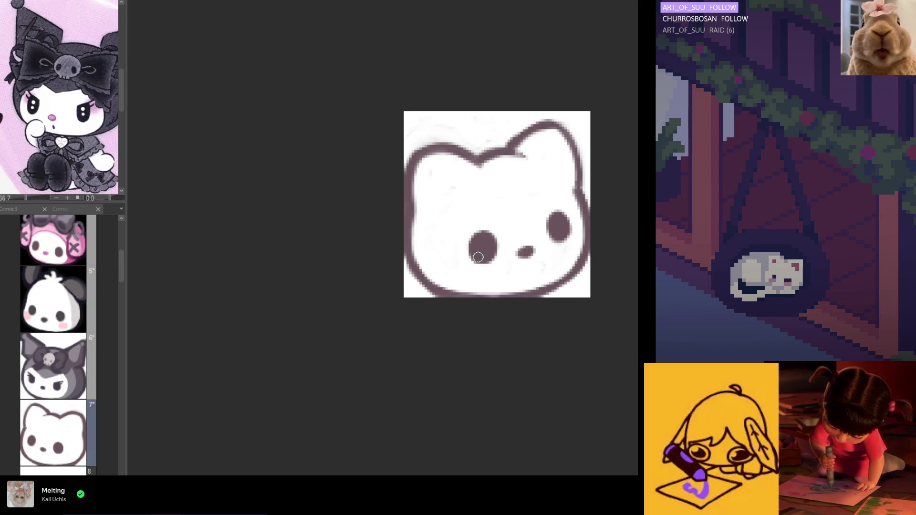
key("h")
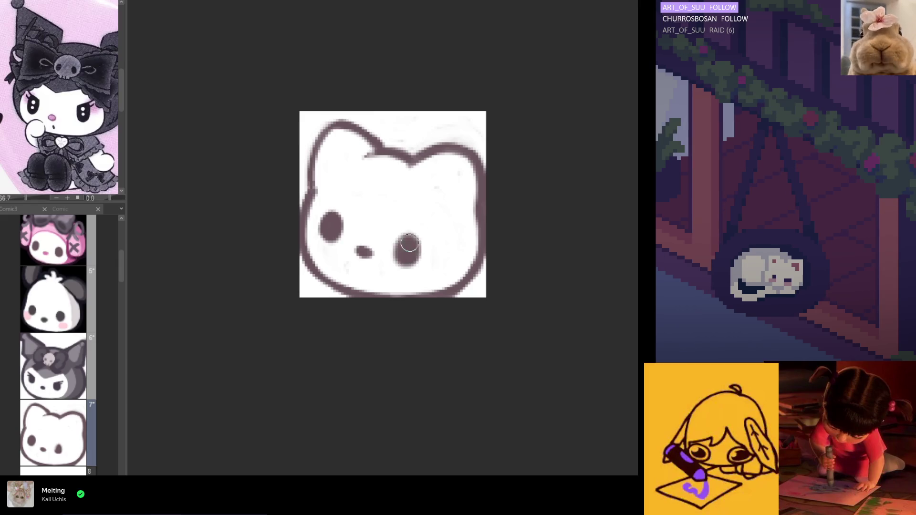
left_click_drag(410, 244, 403, 257)
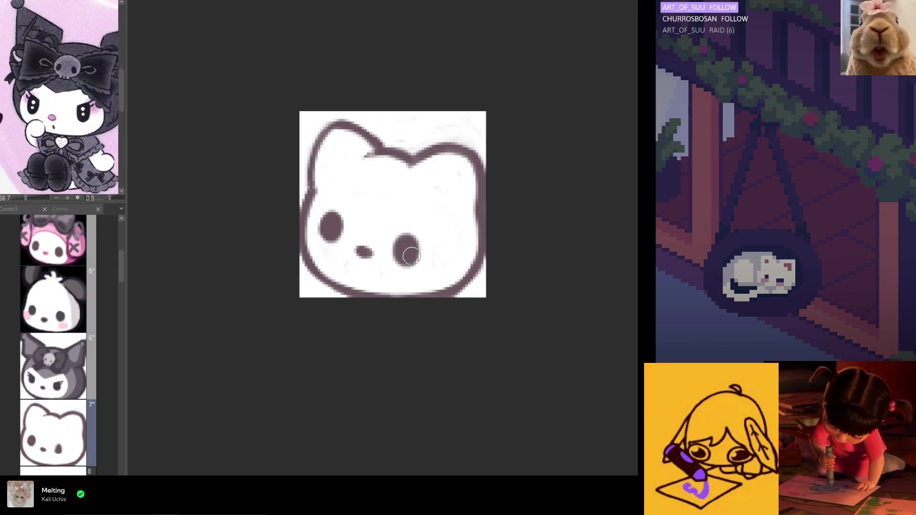
key("h")
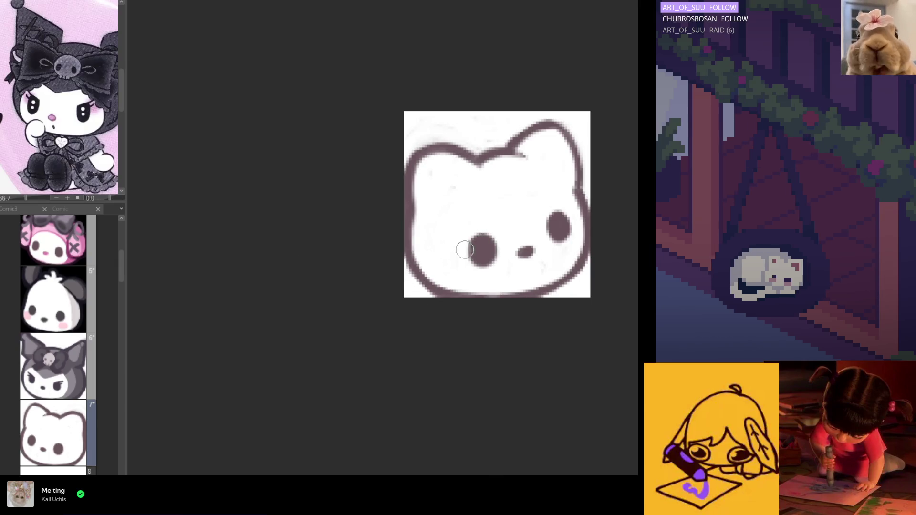
key("h")
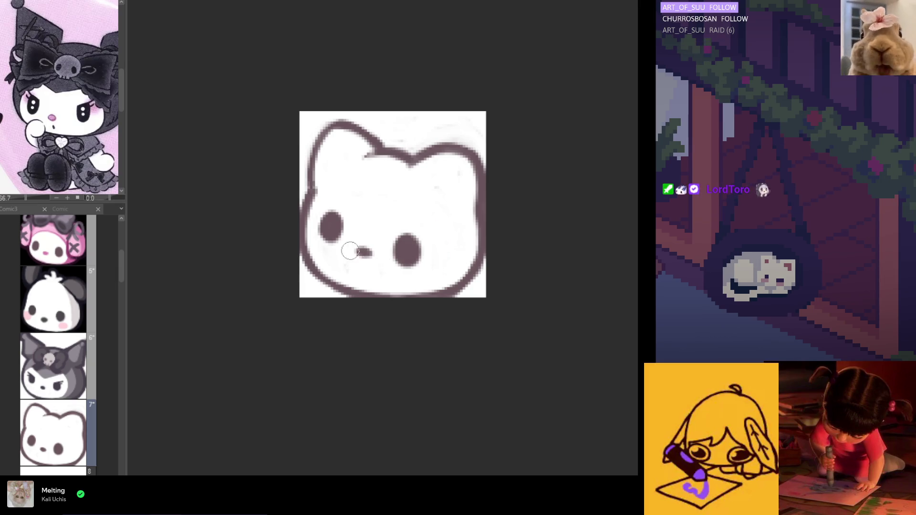
mouse_move(373, 246)
left_mouse_down()
mouse_move(364, 258)
mouse_move(371, 253)
left_mouse_up()
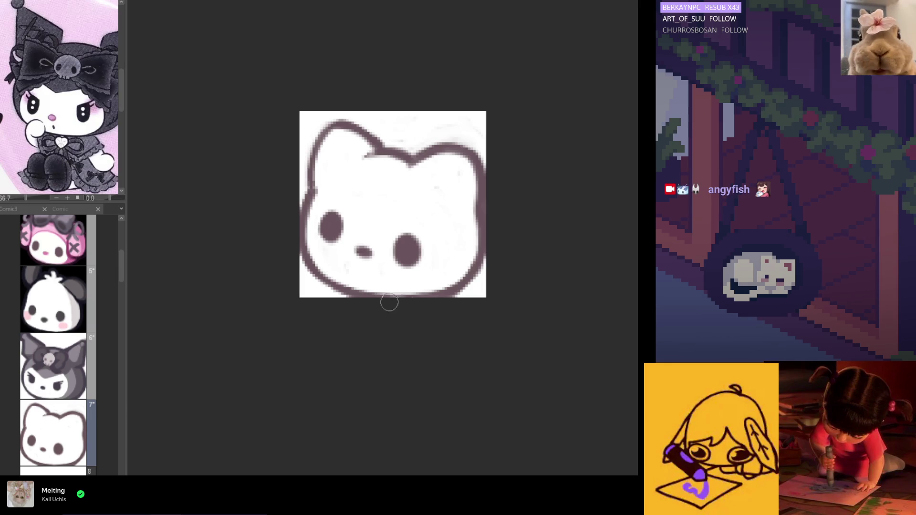
Extend the head outline below the ear dip and erase the grey smudge there
key("h")
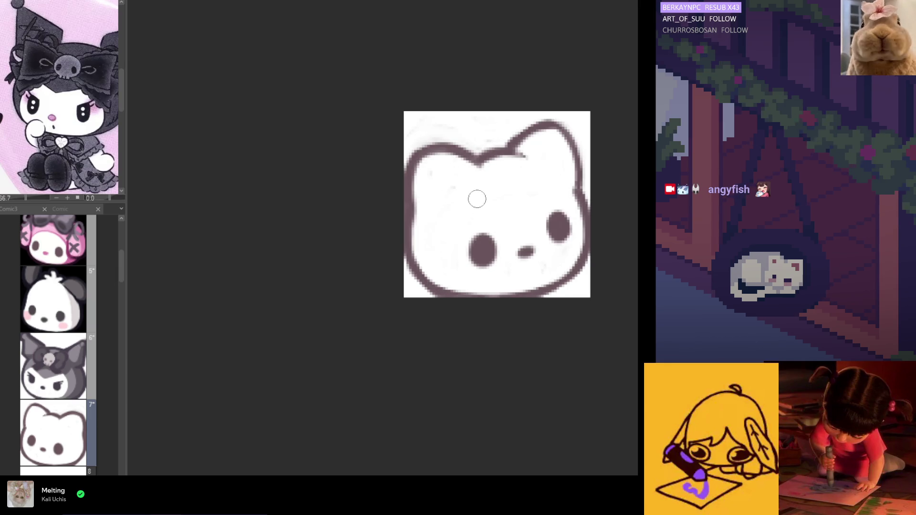
left_click_drag(481, 163, 464, 172)
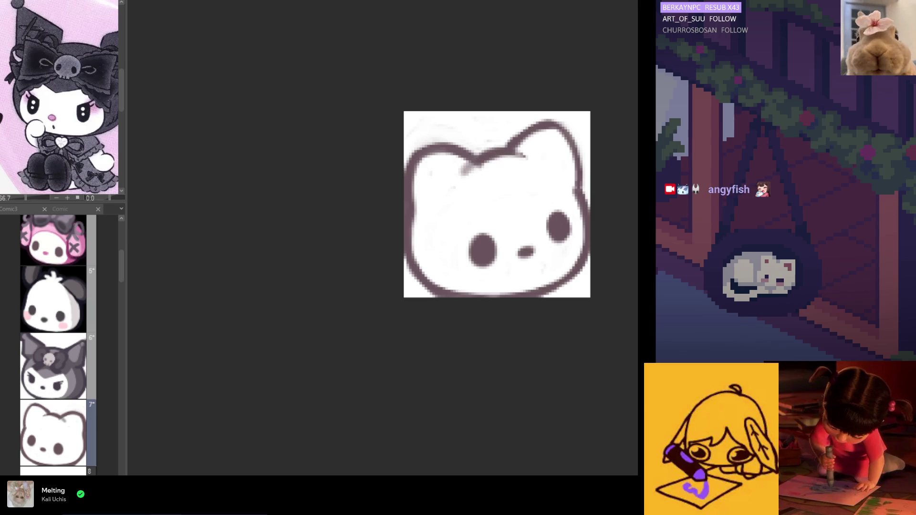
key("h")
left_click_drag(382, 152, 417, 167)
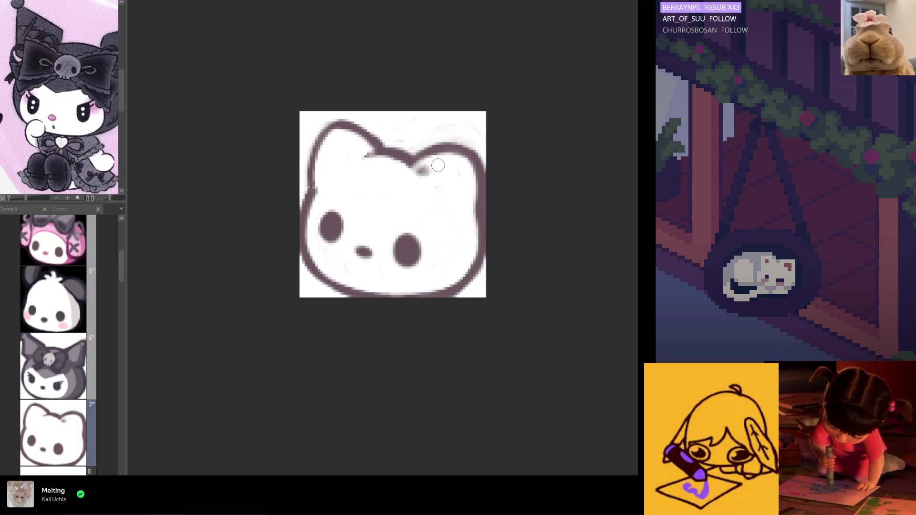
left_click_drag(420, 171, 440, 166)
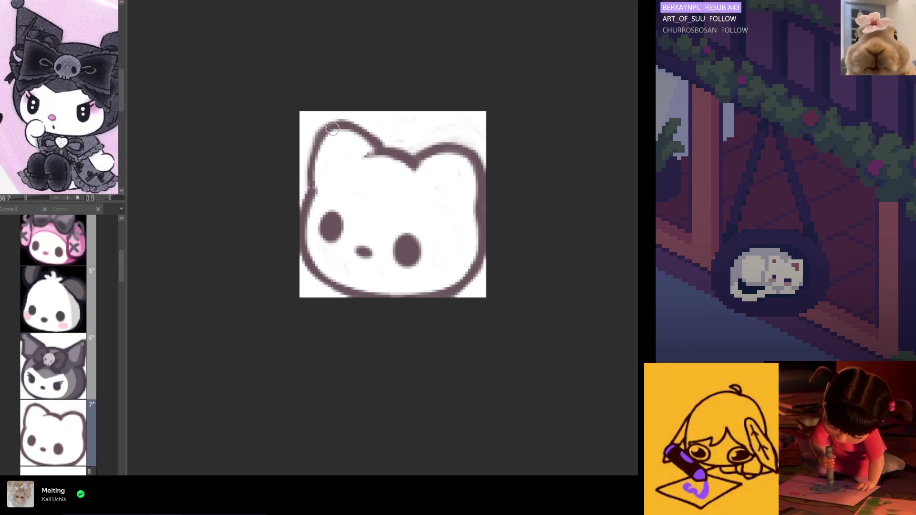
Paint a soft pink patch on the right ear, discarding a trial left-ear outline stroke
left_click_drag(359, 124, 328, 139)
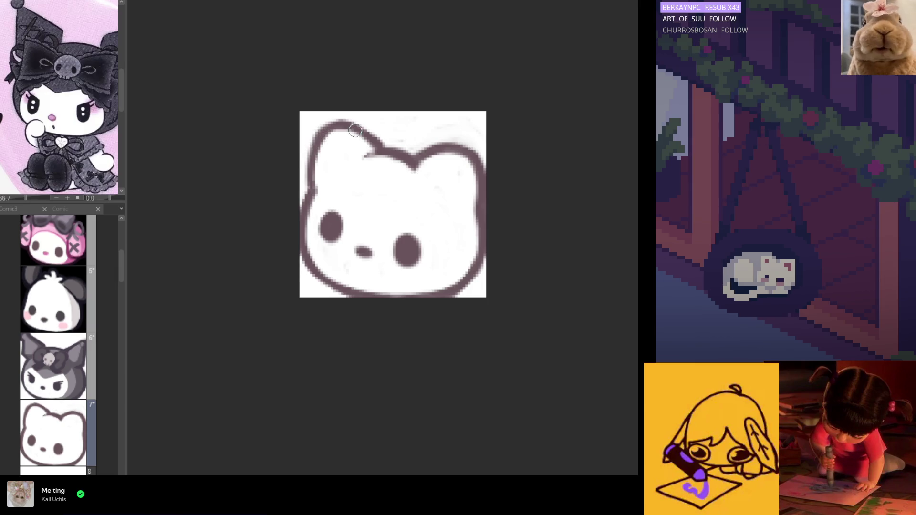
key("ctrl+z")
key("ctrl+z")
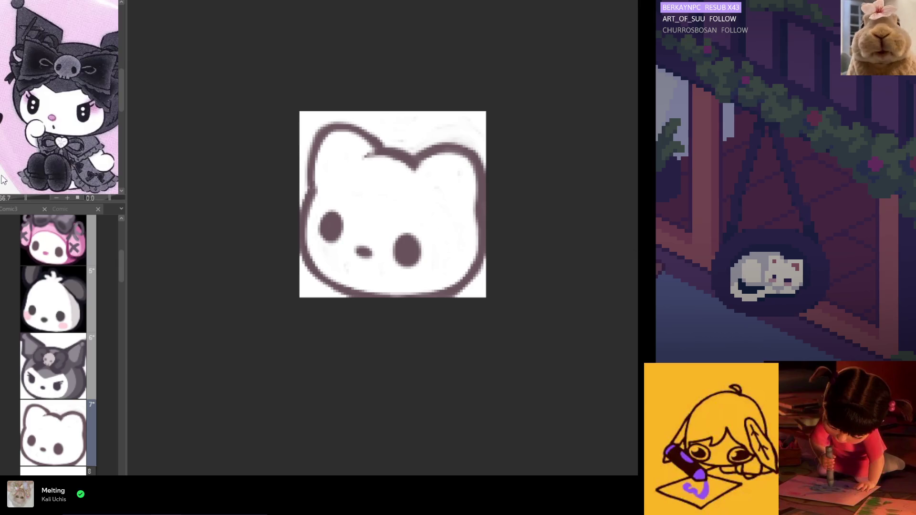
mouse_move(406, 180)
left_mouse_down()
mouse_move(424, 168)
mouse_move(416, 157)
mouse_move(423, 187)
left_mouse_up()
key("ctrl+z")
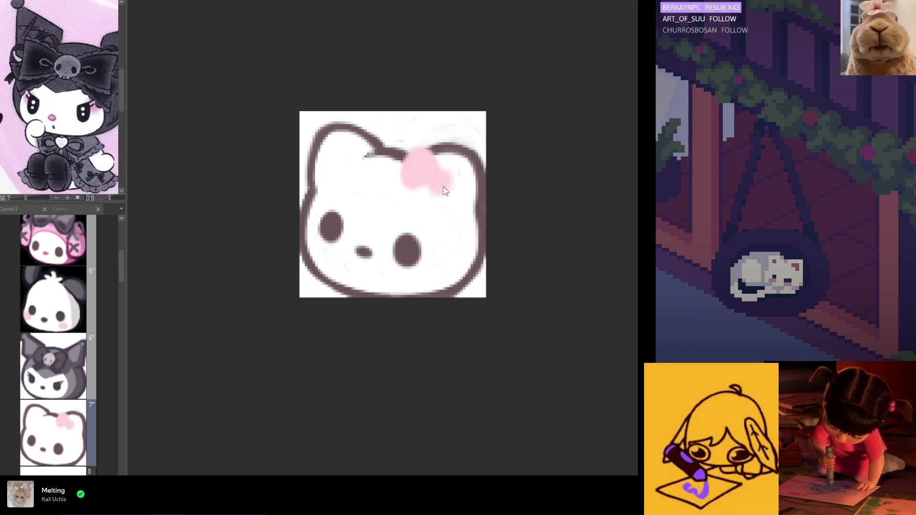
mouse_move(442, 182)
left_mouse_down()
mouse_move(462, 184)
mouse_move(454, 198)
mouse_move(471, 184)
mouse_move(458, 202)
left_mouse_up()
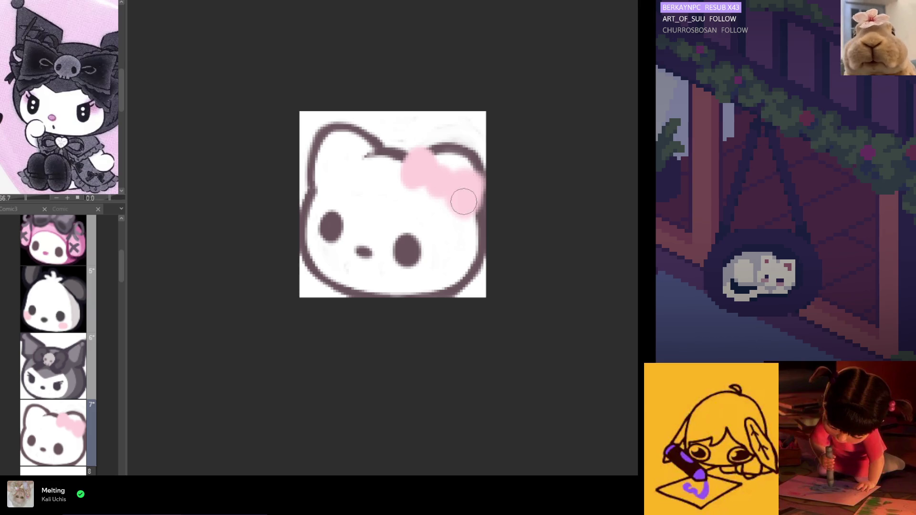
Trim the pink bow's lower edge, checking its shape in the mirrored view
key("h")
left_click_drag(423, 180, 432, 215)
key("h")
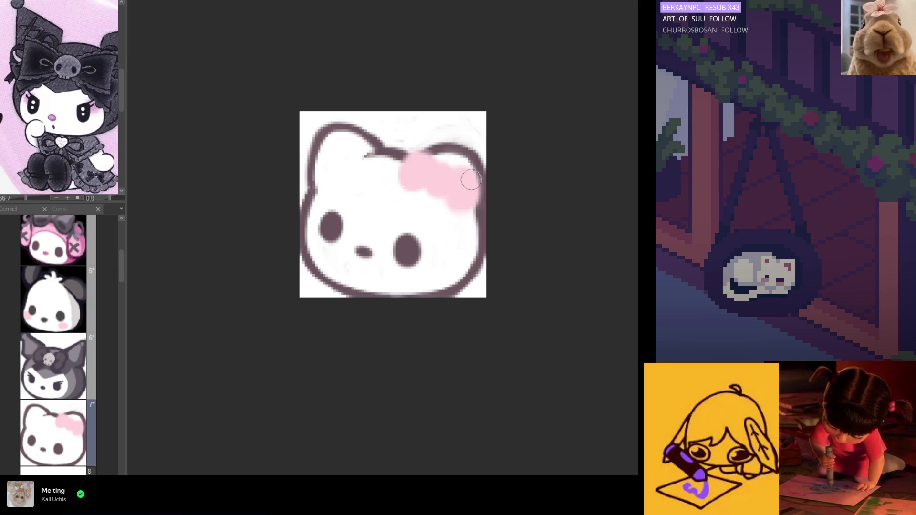
key("h")
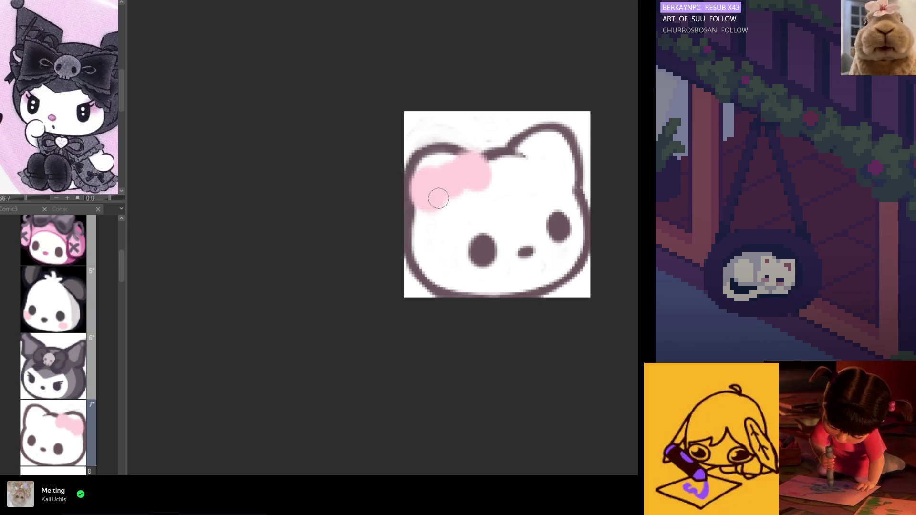
key("h")
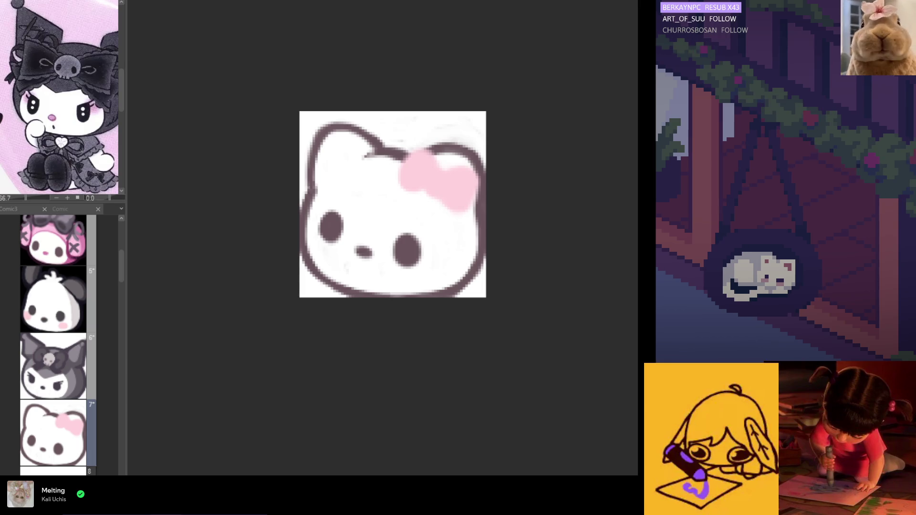
Shade both bow lobes in darker pink with creases and add a lighter round centre knot
mouse_move(427, 184)
left_mouse_down()
mouse_move(401, 180)
mouse_move(441, 188)
left_mouse_up()
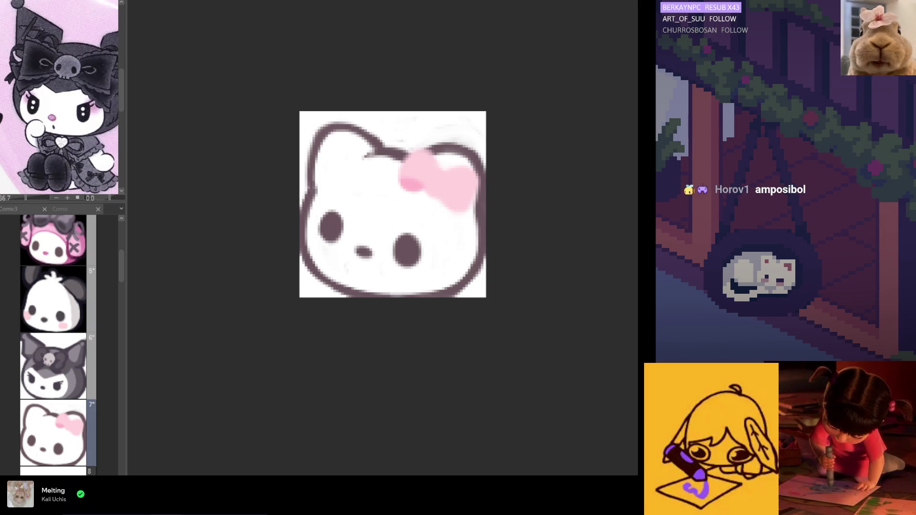
left_click_drag(417, 190, 403, 180)
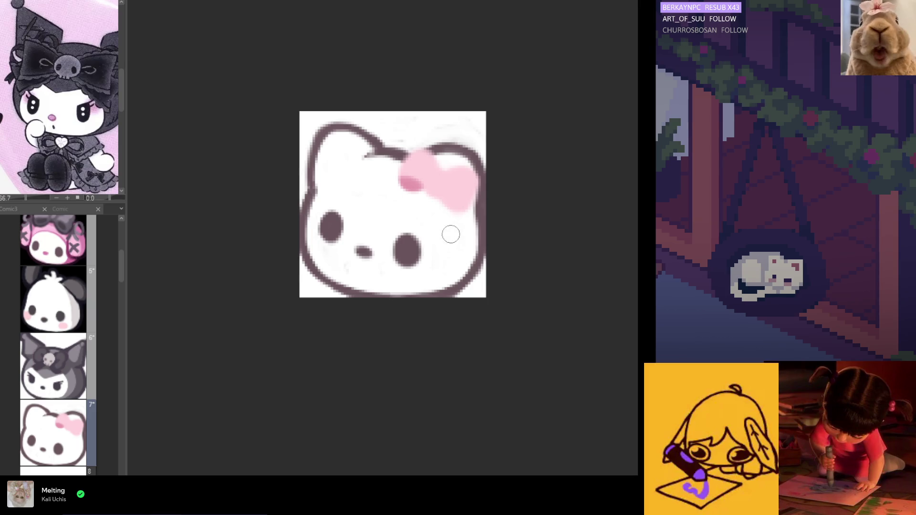
mouse_move(446, 198)
left_mouse_down()
mouse_move(464, 209)
mouse_move(434, 186)
mouse_move(443, 190)
mouse_move(444, 158)
mouse_move(435, 190)
left_mouse_up()
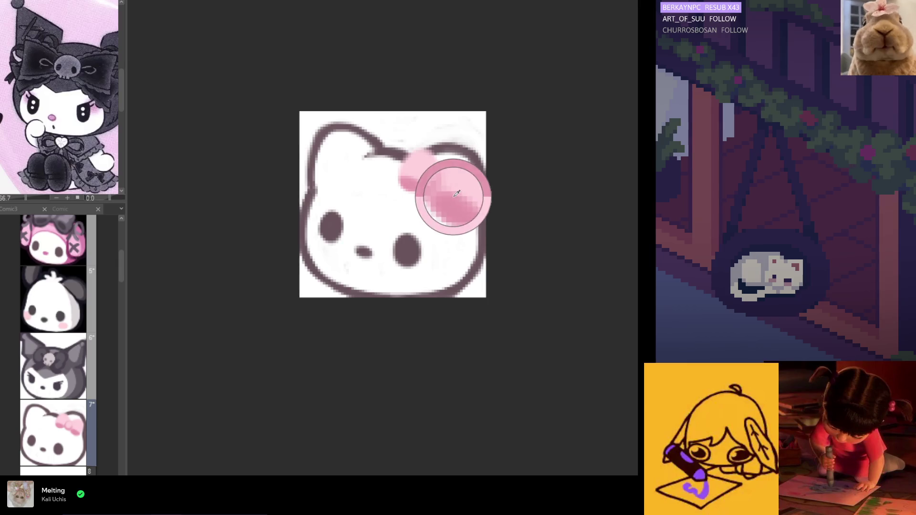
mouse_move(438, 182)
left_mouse_down()
mouse_move(423, 171)
mouse_move(451, 185)
mouse_move(456, 199)
left_mouse_up()
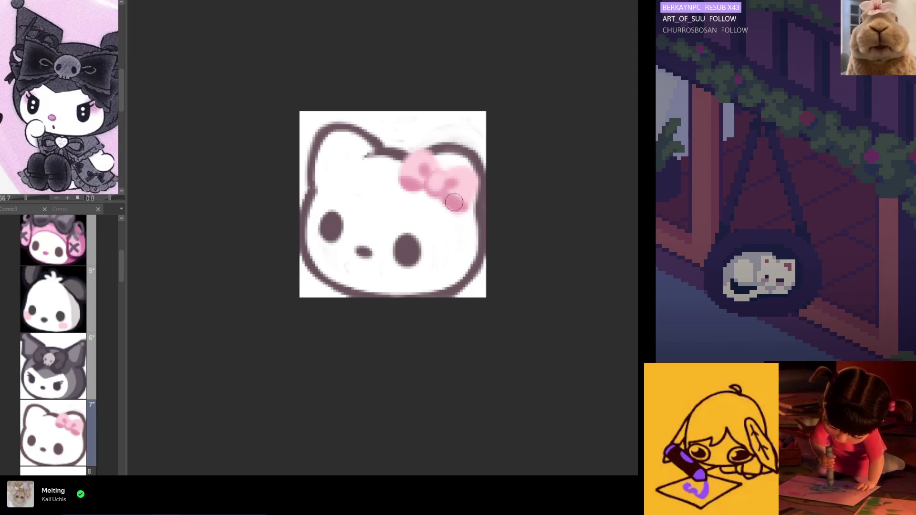
left_click_drag(483, 186, 449, 214)
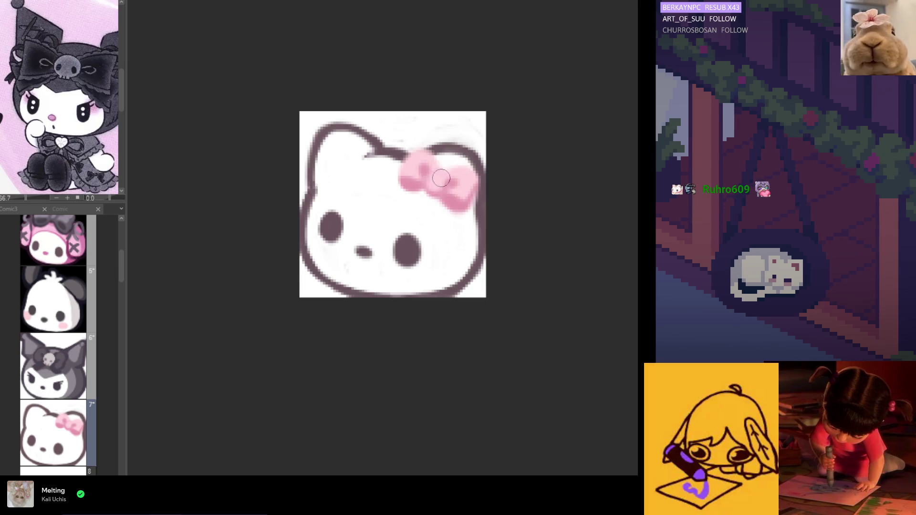
key("h")
key("h")
left_click(462, 203, "alt")
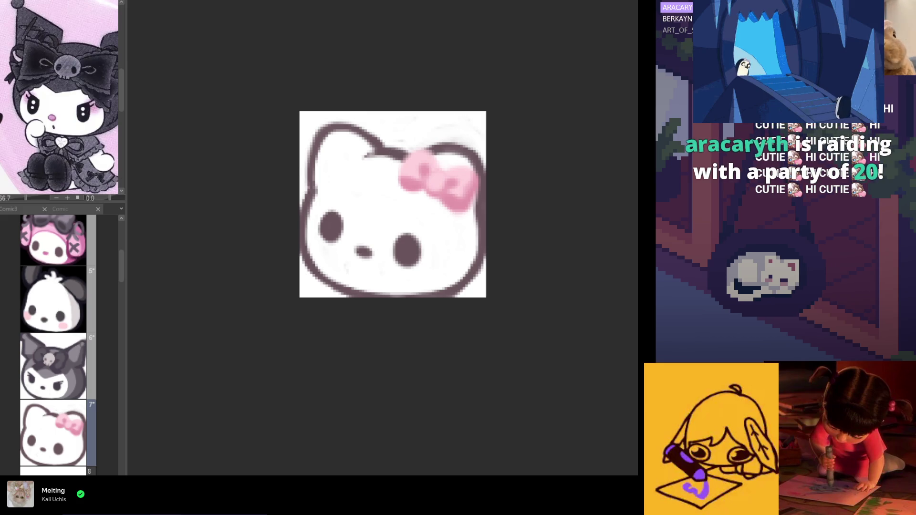
Scale the pink bow up slightly with Ctrl+T and confirm the new size
key("ctrl+t")
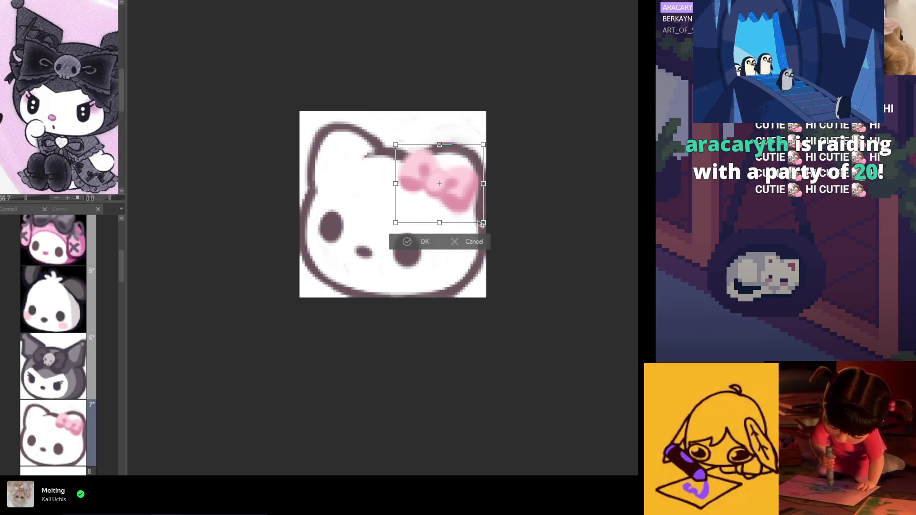
left_click_drag(485, 227, 492, 231)
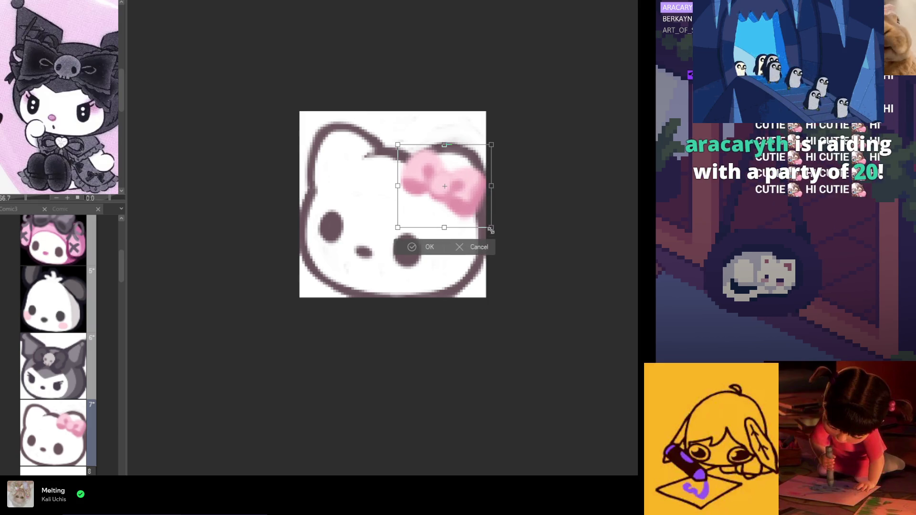
left_click(432, 248)
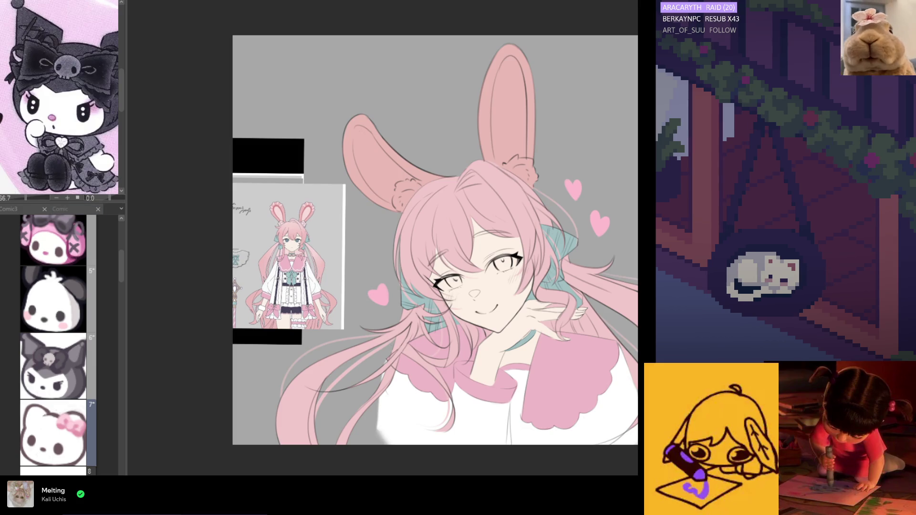
Zoom around the canvas to frame the empty space above the bunny's left ear
scroll(501, 310, "up", 1)
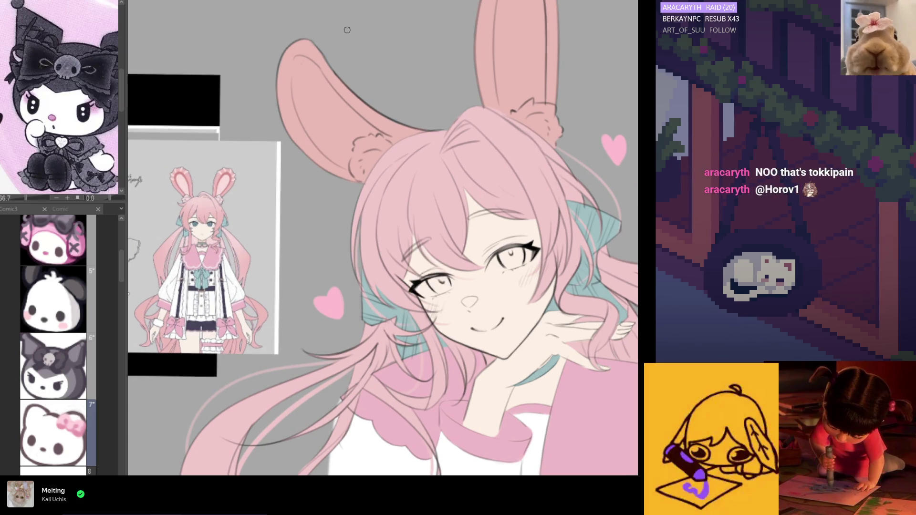
scroll(347, 29, "down", 5)
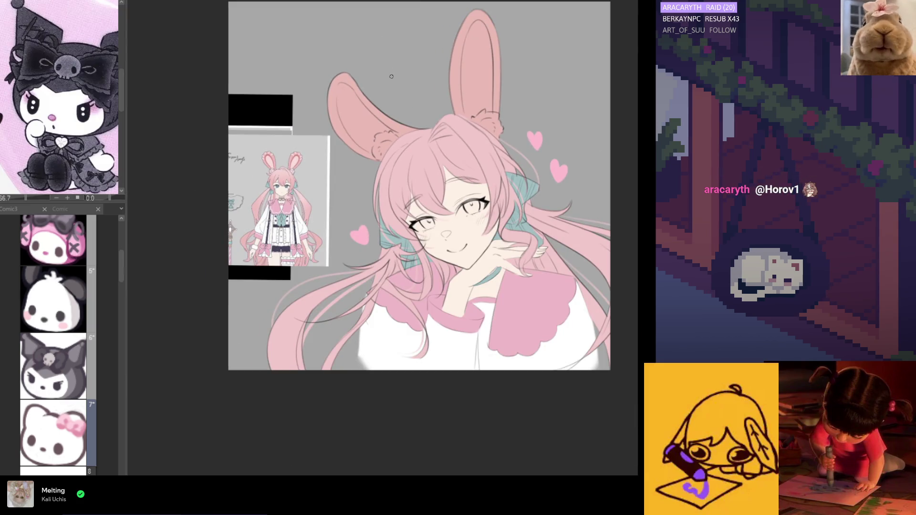
scroll(391, 76, "up", 1)
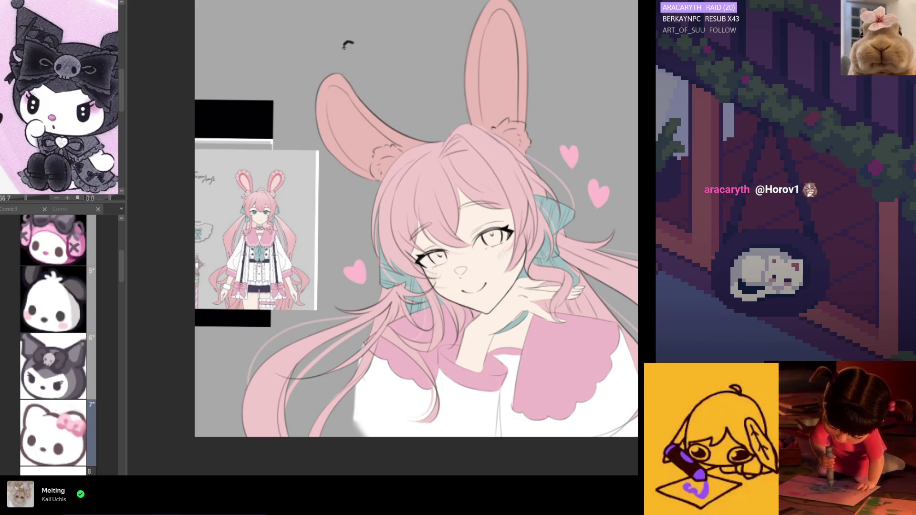
scroll(394, 60, "up", 1)
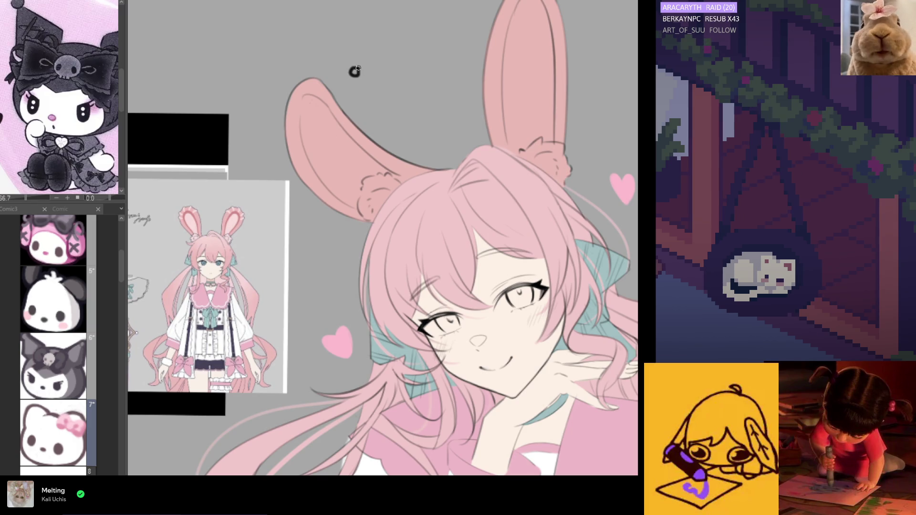
Hand-letter the artist's @ handle above the ears, finishing the @ then the name
left_click_drag(350, 59, 364, 79)
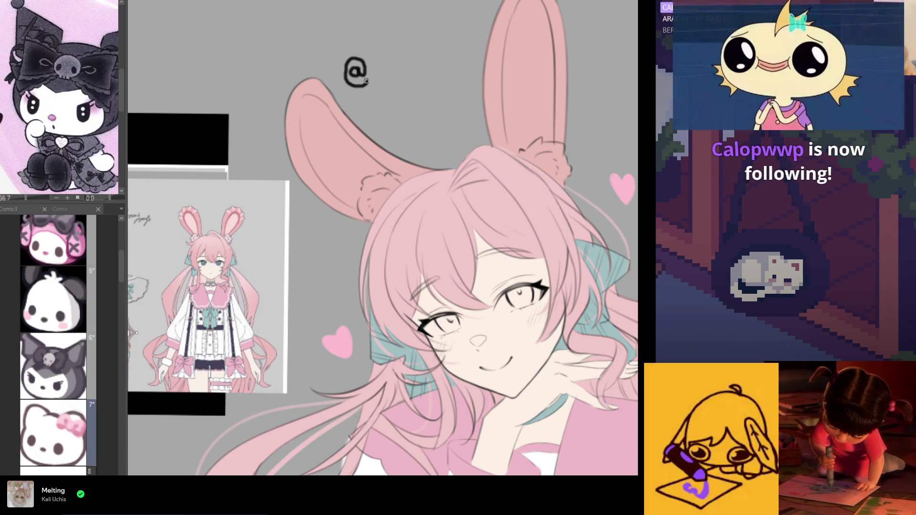
scroll(390, 67, "up", 1)
scroll(390, 67, "up", 1)
left_click_drag(376, 66, 429, 74)
mouse_move(446, 59)
left_mouse_down()
mouse_move(449, 72)
mouse_move(471, 73)
mouse_move(476, 89)
left_mouse_up()
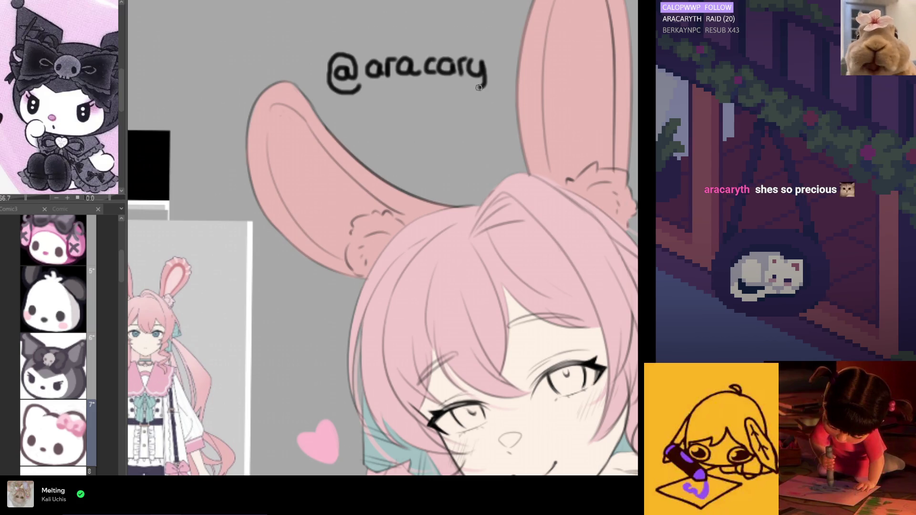
mouse_move(486, 58)
left_mouse_down()
mouse_move(498, 56)
mouse_move(501, 76)
left_mouse_up()
scroll(511, 74, "down", 6)
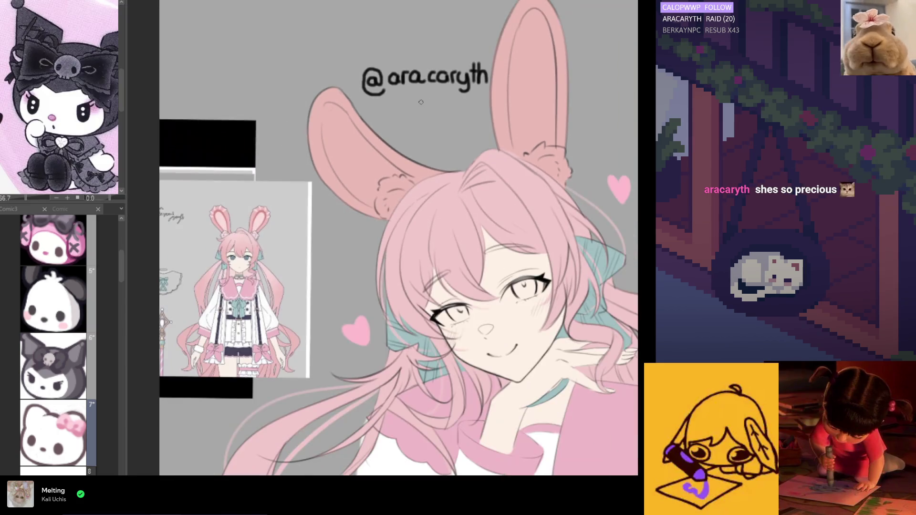
scroll(366, 79, "up", 5)
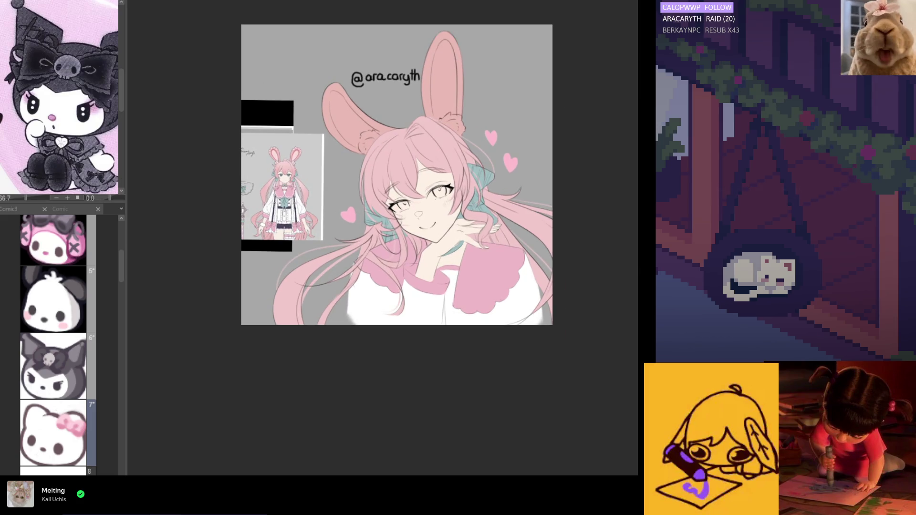
scroll(367, 79, "down", 2)
scroll(366, 79, "up", 2)
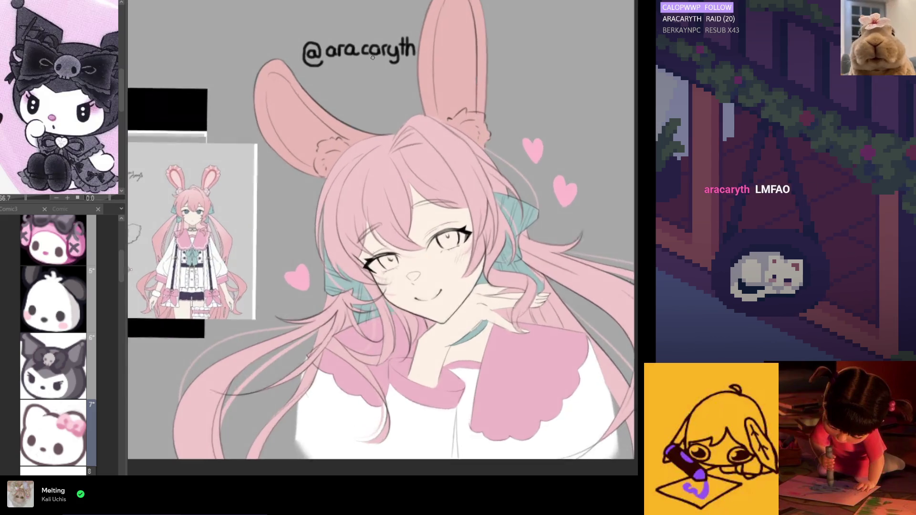
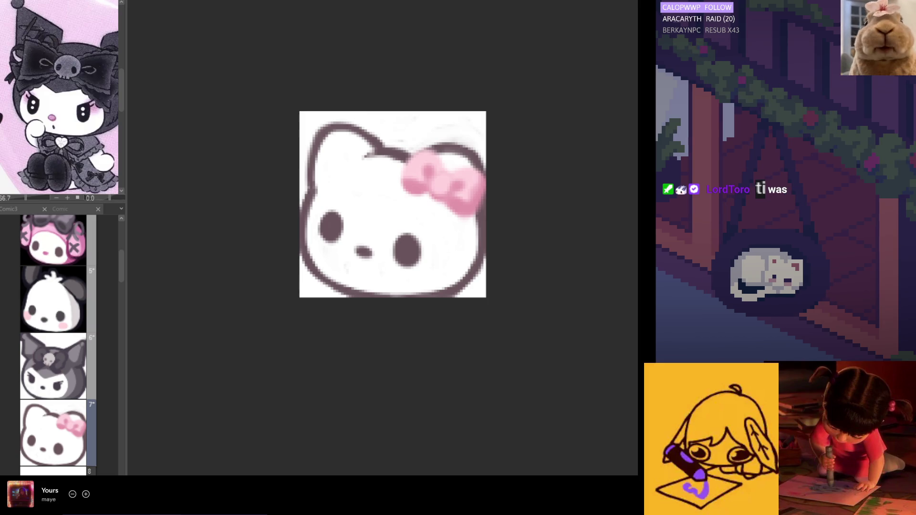
Mirror the view to check proportions and sample the dark colour from the left eye
key("h")
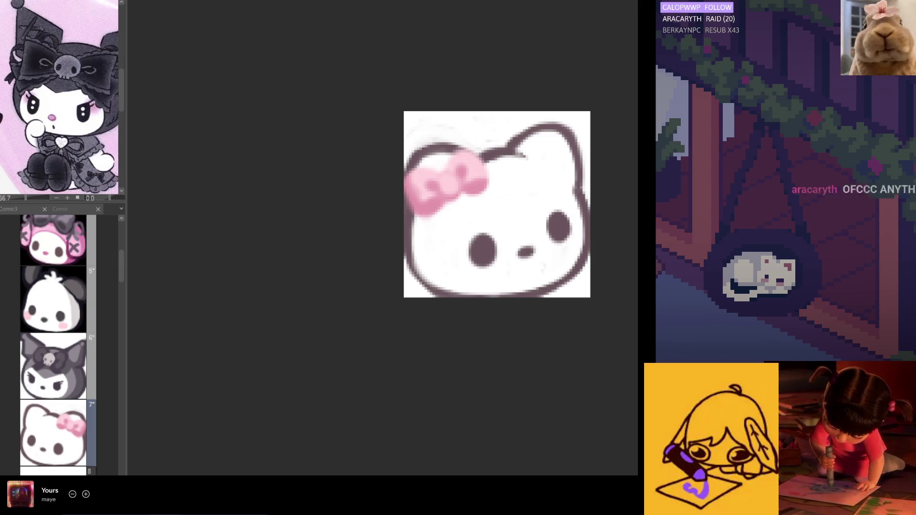
key("h")
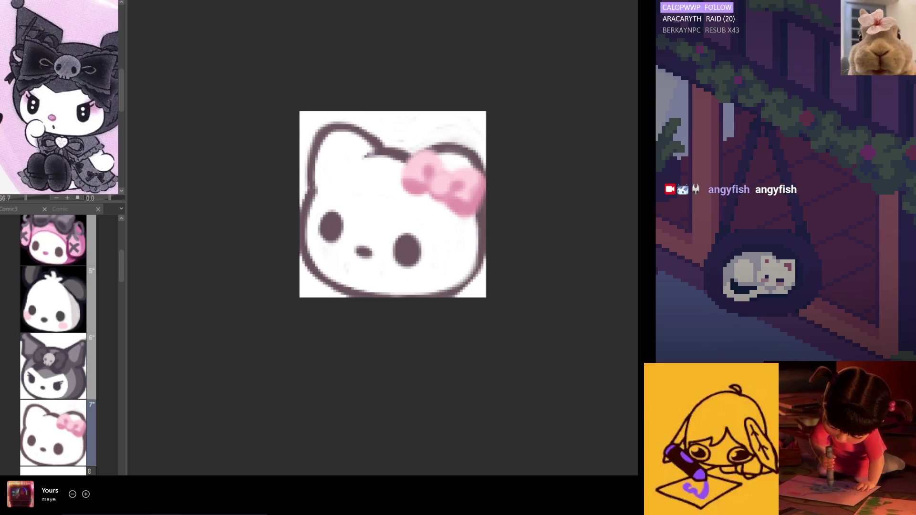
key("h")
left_click(480, 246, "alt")
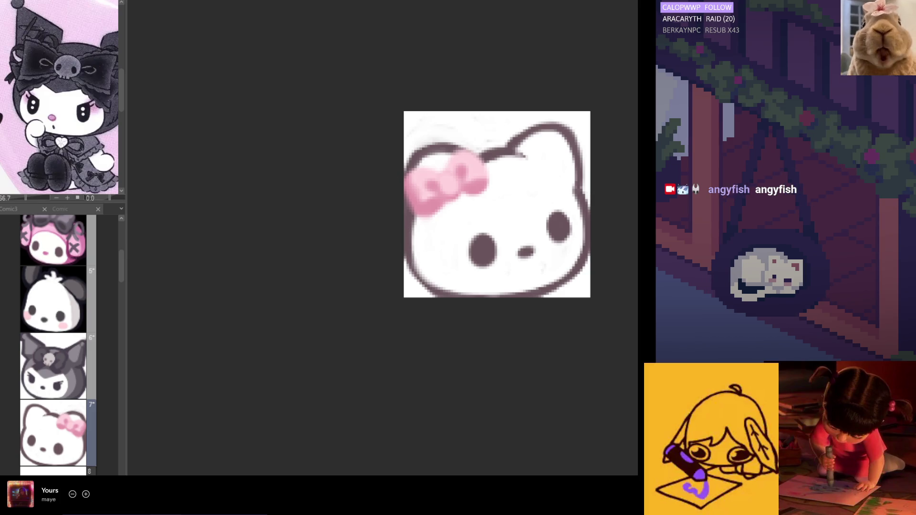
left_click(474, 235, "alt")
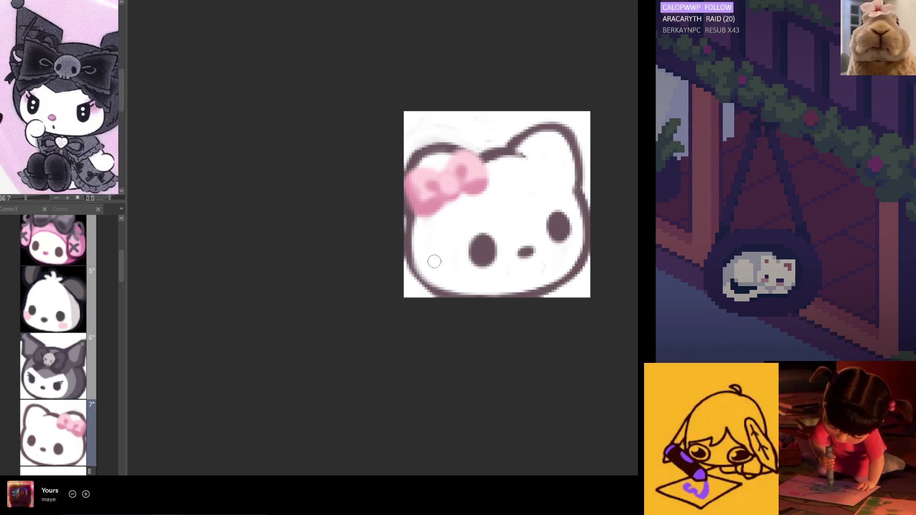
left_click(473, 243, "alt")
Darken the lower-right cheek outline; undo a trial stroke along the head near the bow
key("h")
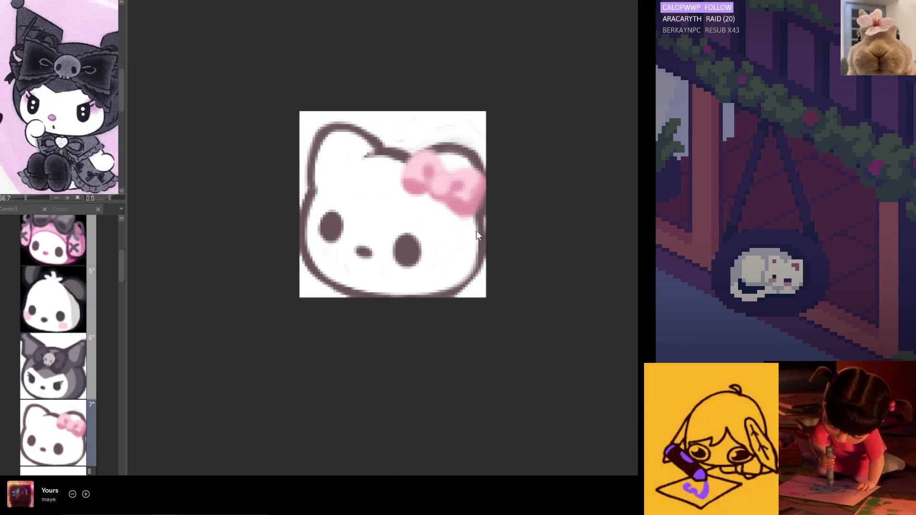
left_click_drag(480, 254, 450, 283)
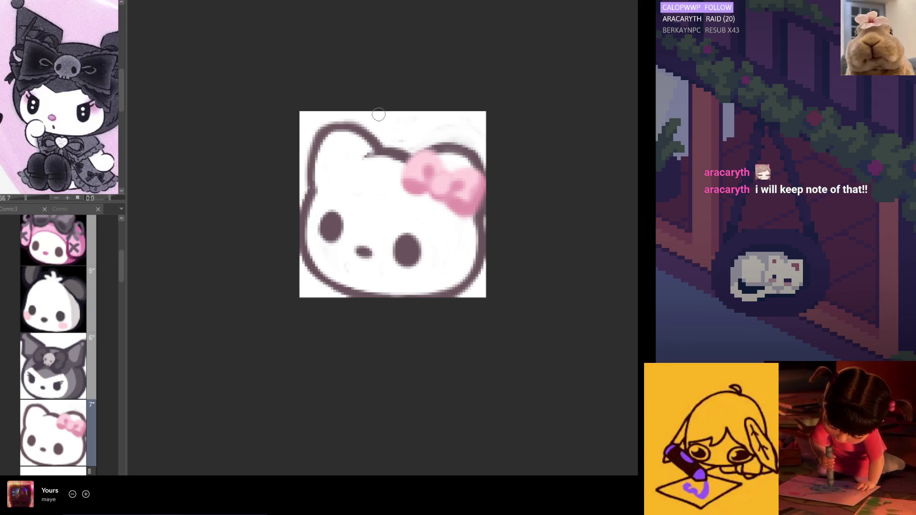
key("h")
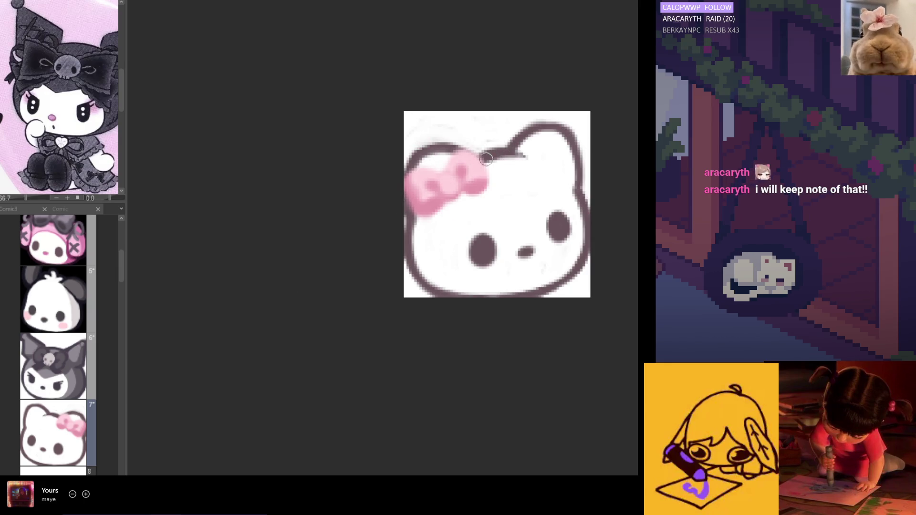
left_click_drag(485, 159, 525, 155)
key("ctrl+z")
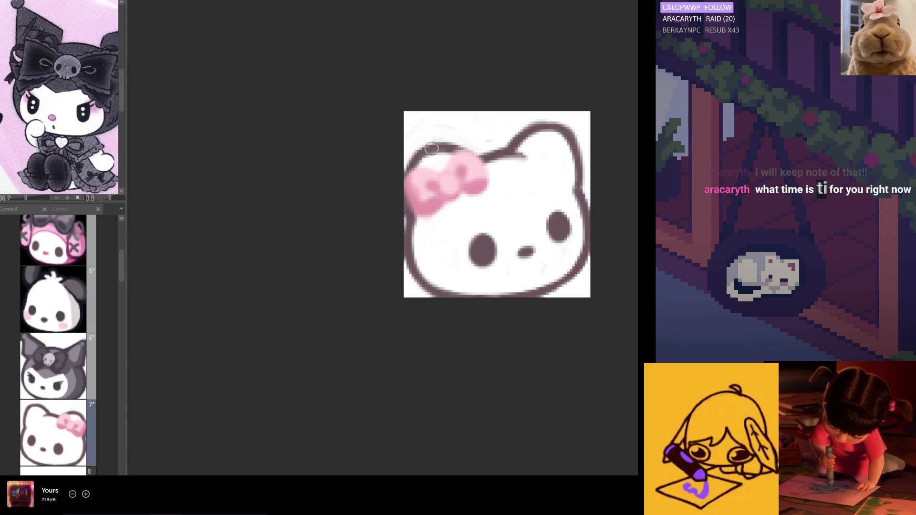
key("h")
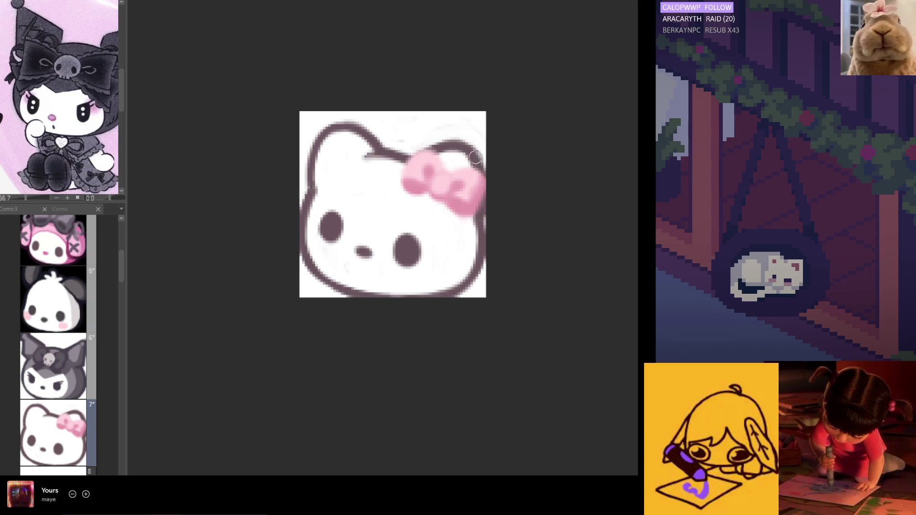
Brush a darker, sharper stroke over the head outline between the ears, mirroring to check
key("h")
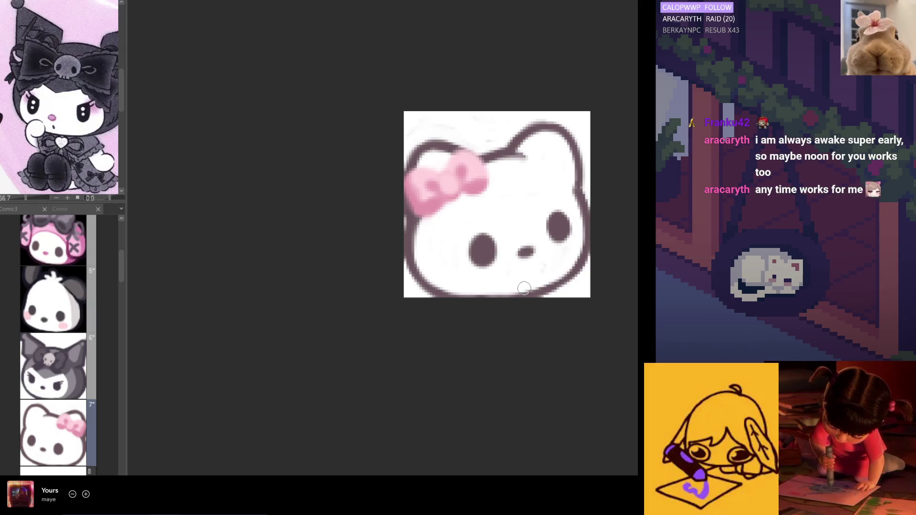
key("h")
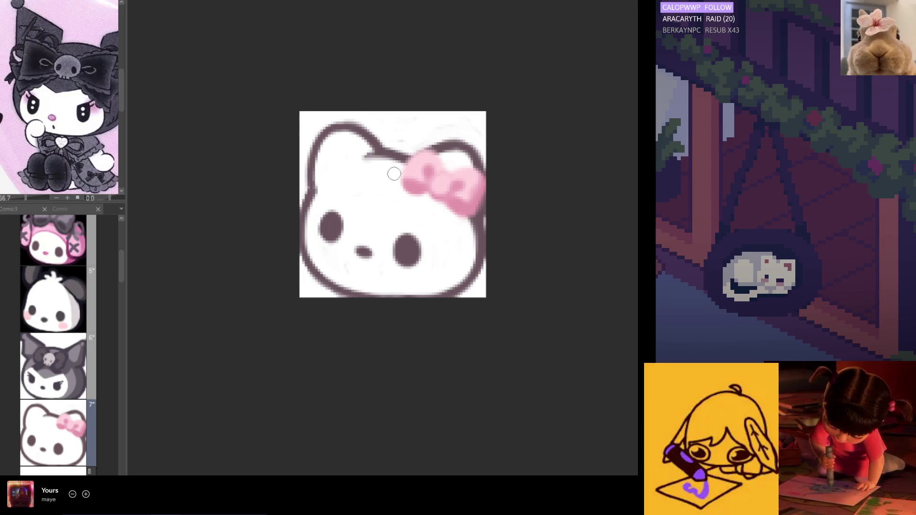
left_click_drag(383, 158, 361, 157)
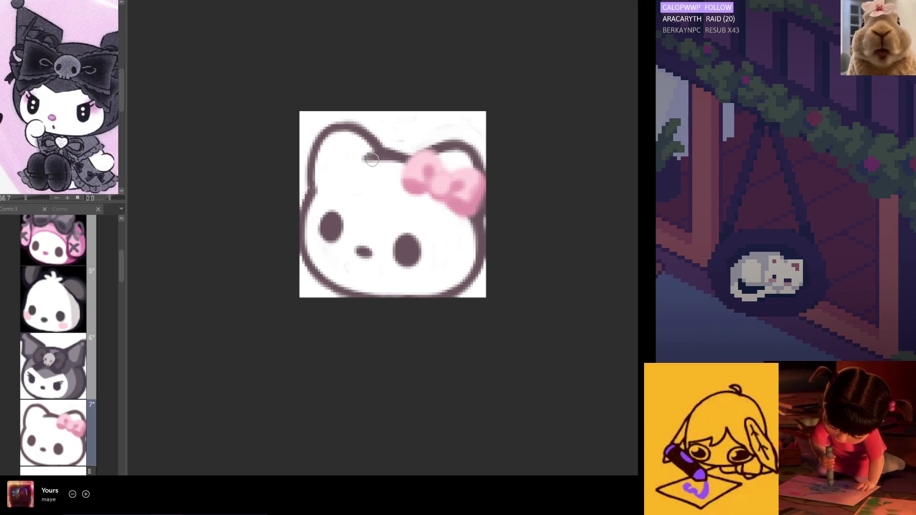
key("h")
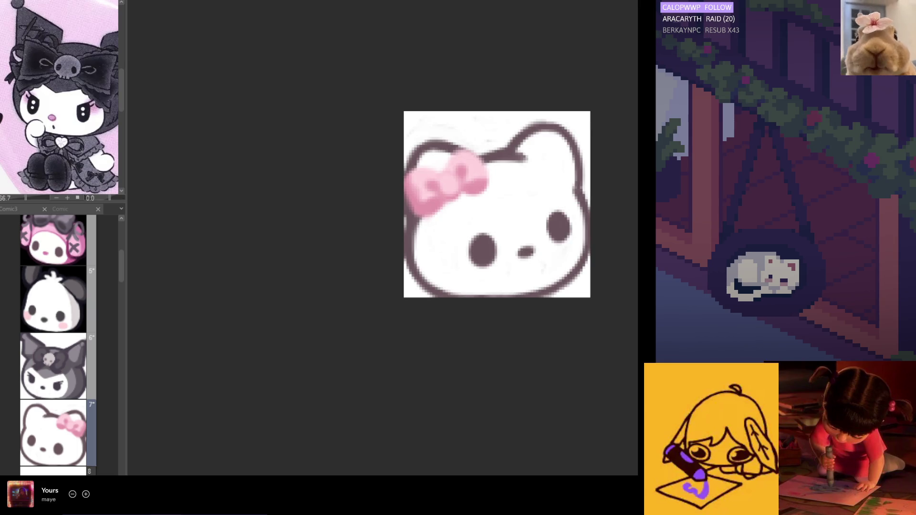
key("h")
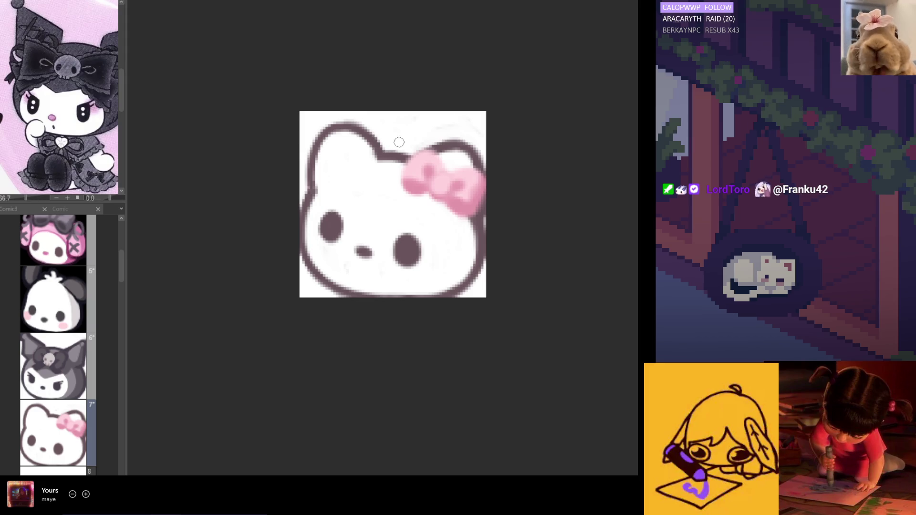
Recentre the emote on the canvas and darken the outline along the chin
scroll(405, 143, "down", 1)
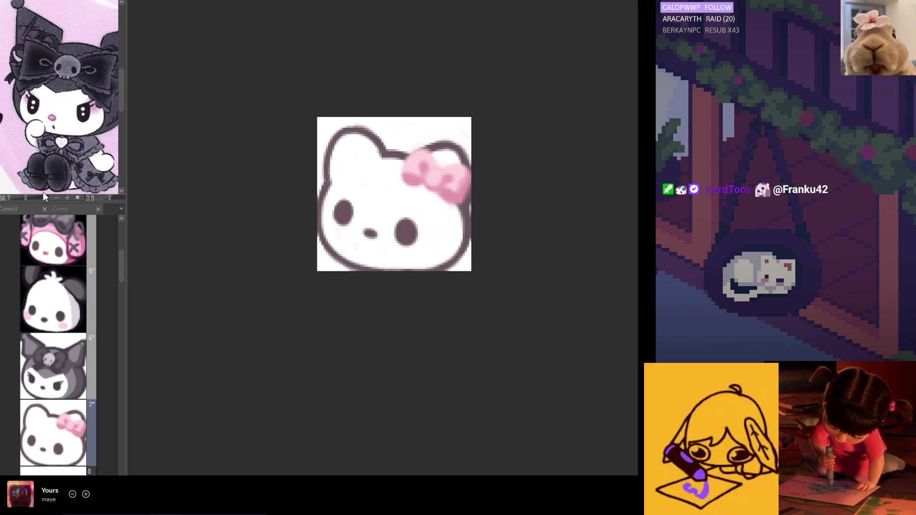
scroll(445, 234, "down", 3)
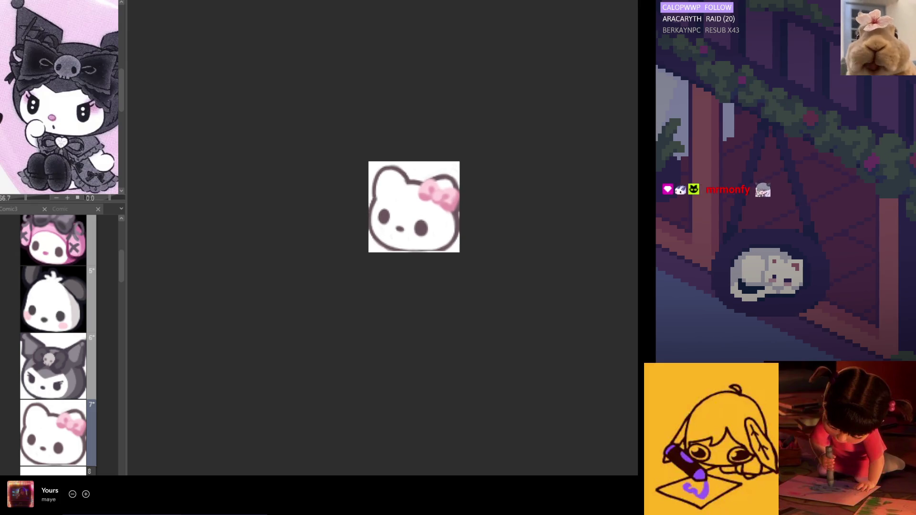
left_click_drag(362, 243, 424, 243)
scroll(498, 252, "up", 2)
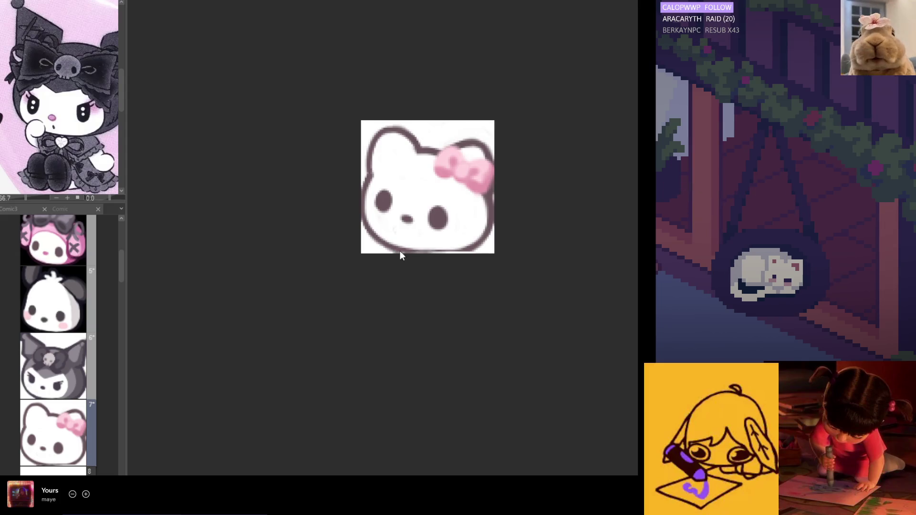
left_click_drag(396, 252, 457, 251)
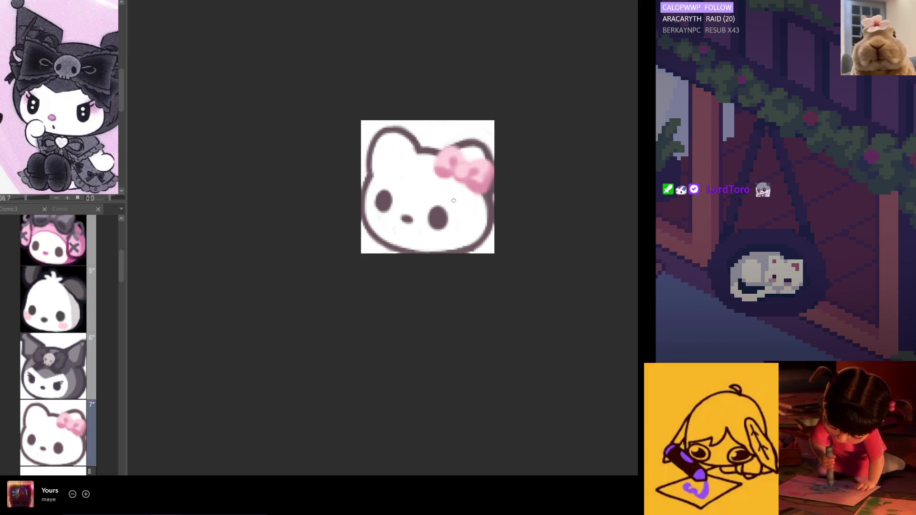
scroll(341, 195, "down", 2)
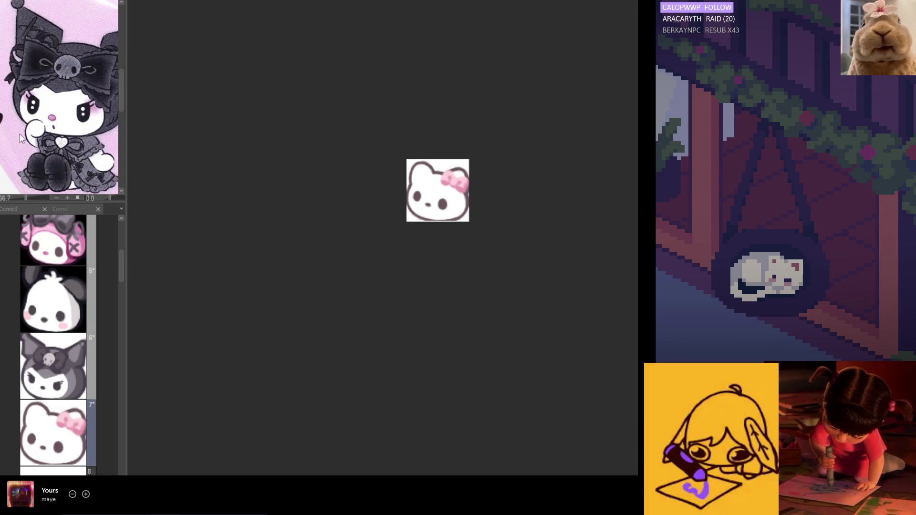
Mirror to check the emote, shrink the view to emote size, and widen the page panel
key("h")
scroll(476, 218, "up", 3)
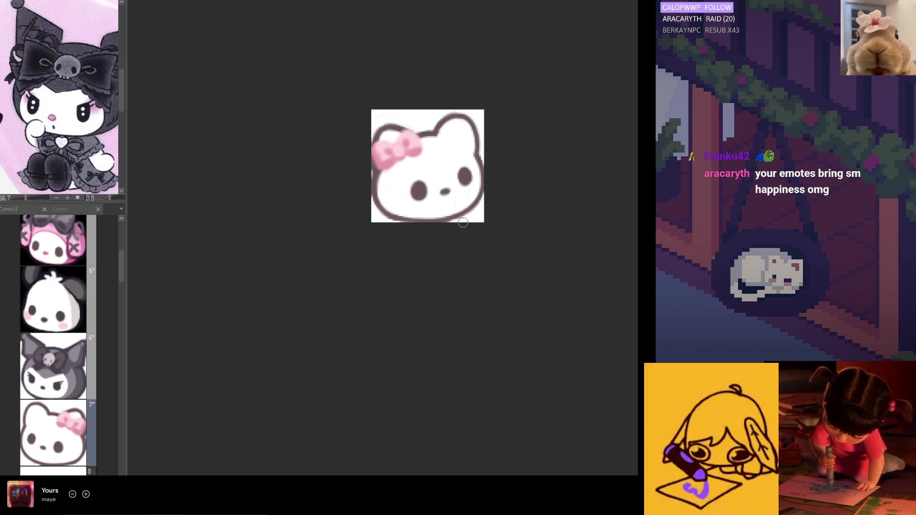
key("h")
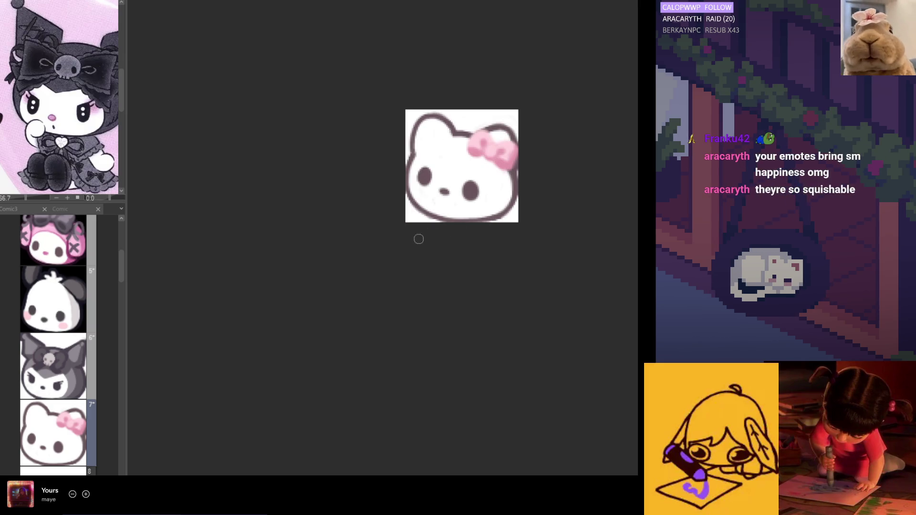
key("ctrl+minus")
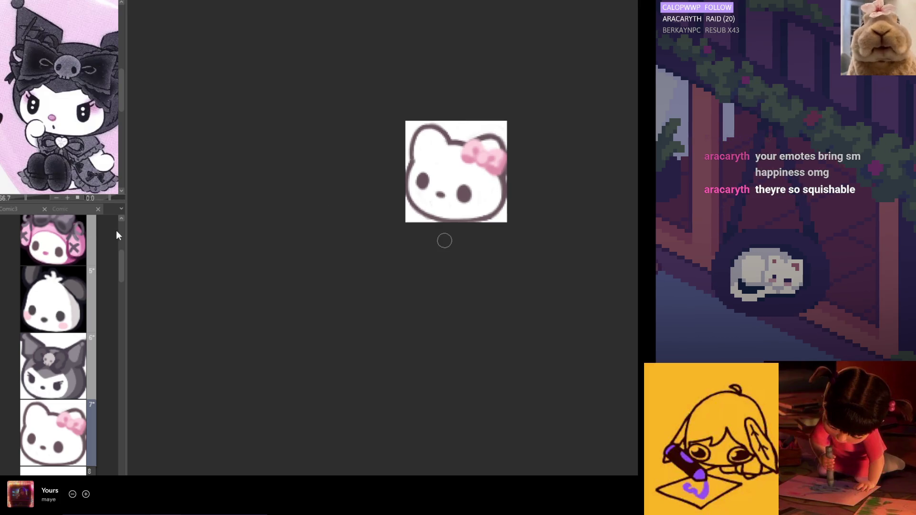
left_click_drag(125, 246, 180, 248)
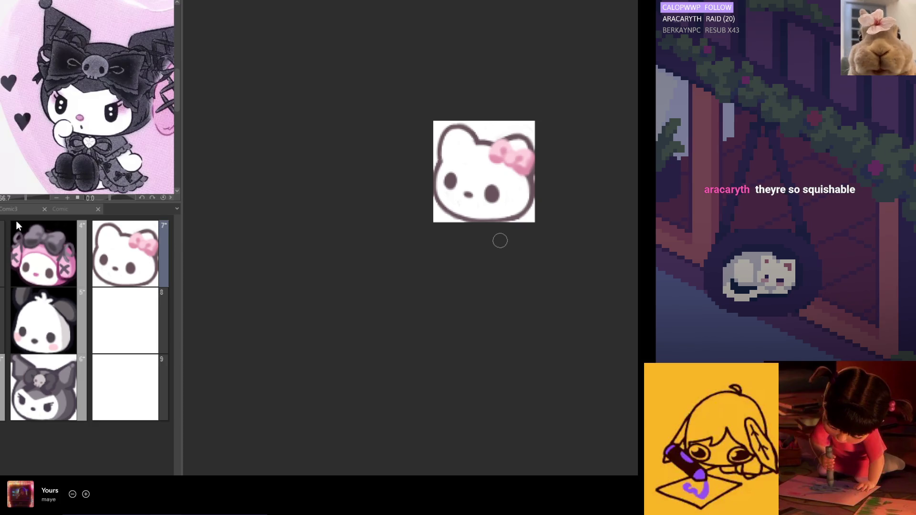
Bring the Comic file into the main workspace and enlarge its page thumbnails
key("ctrl+Tab")
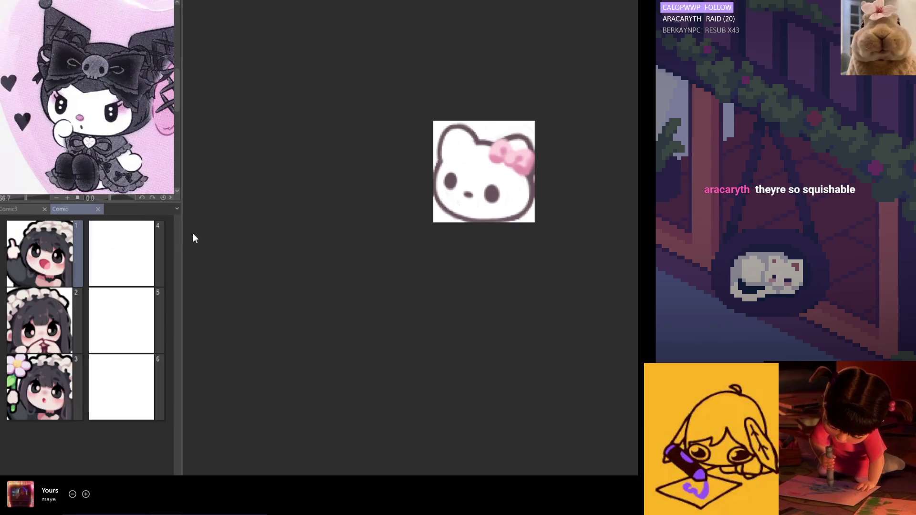
mouse_move(88, 209)
left_mouse_down()
mouse_move(442, 55)
mouse_move(474, 1)
mouse_move(468, 7)
left_mouse_up()
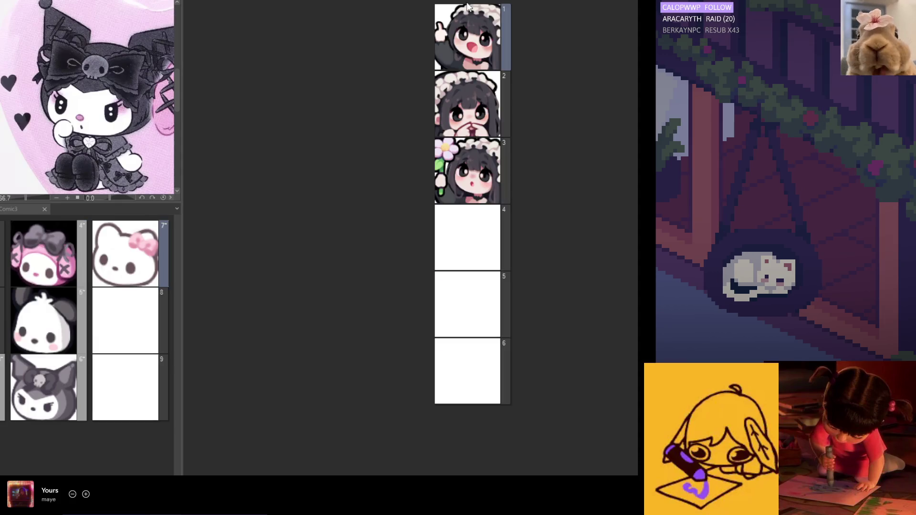
left_click(229, 475)
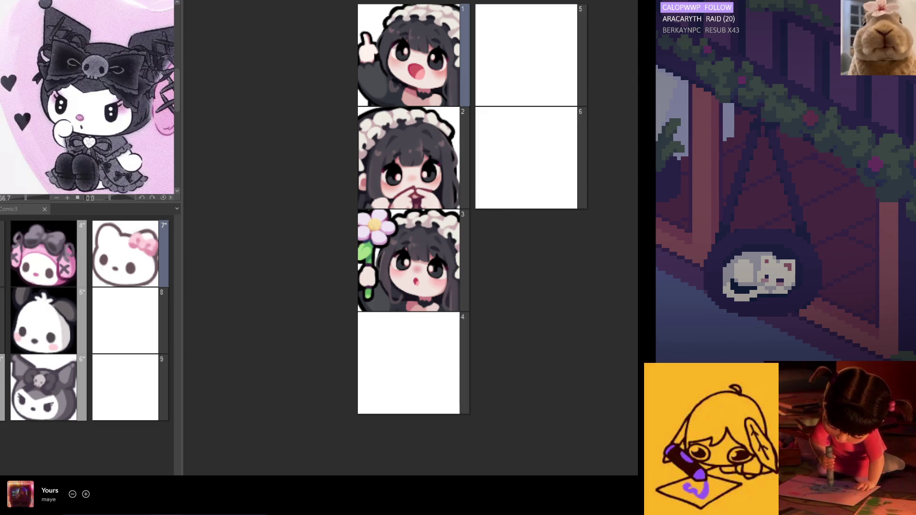
key("ctrl+Tab")
scroll(495, 68, "up", 3)
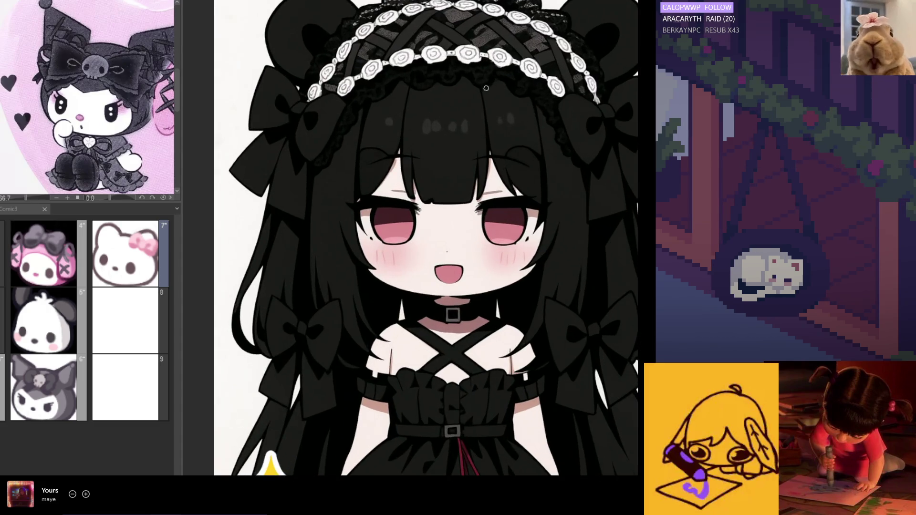
scroll(495, 68, "down", 1)
scroll(495, 68, "up", 1)
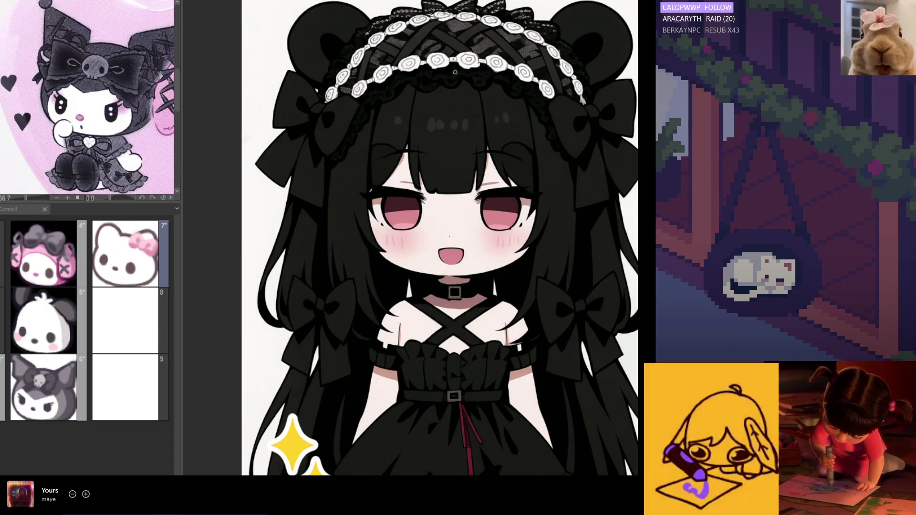
scroll(453, 157, "down", 2)
scroll(444, 124, "up", 1)
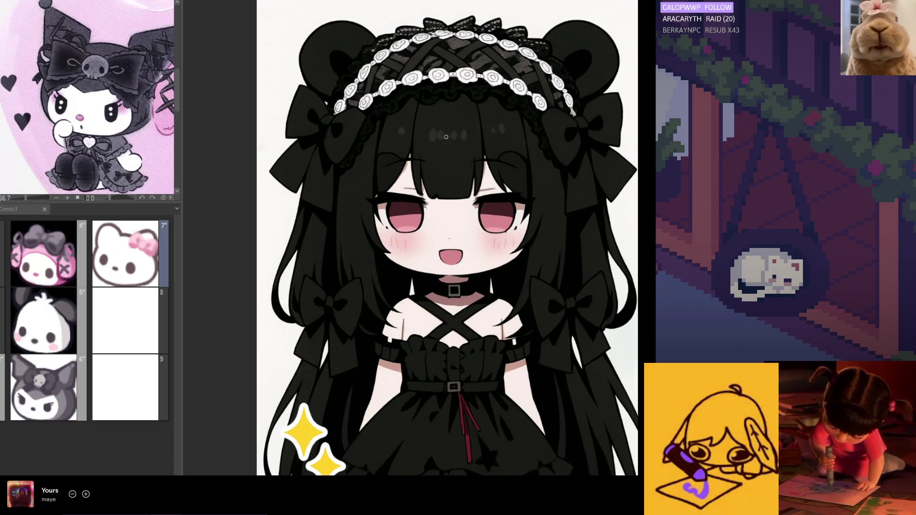
scroll(428, 68, "up", 1)
scroll(428, 68, "up", 1)
scroll(434, 72, "down", 1)
scroll(449, 82, "up", 3)
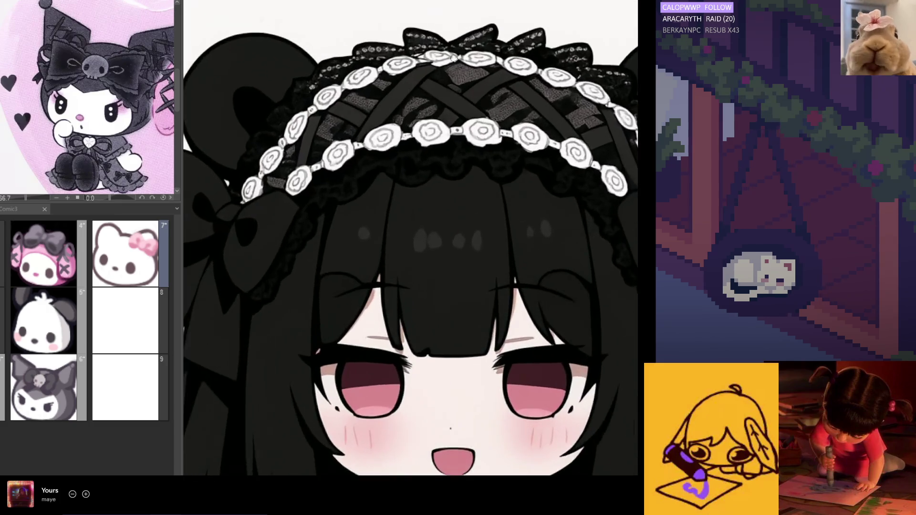
scroll(460, 88, "up", 1)
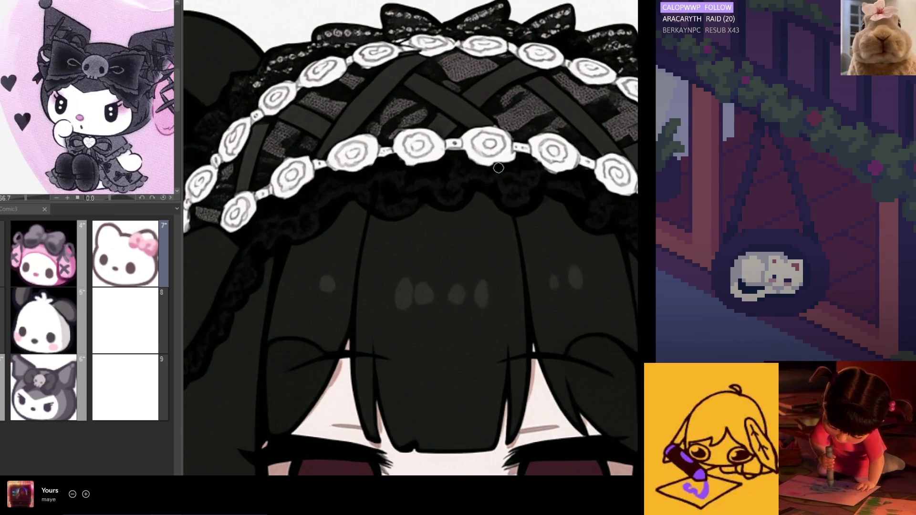
scroll(493, 164, "down", 4)
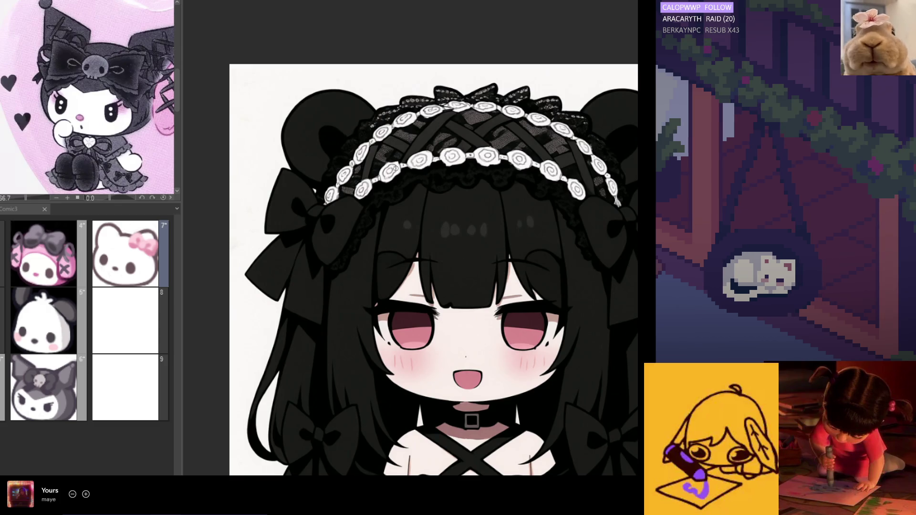
scroll(432, 141, "down", 3)
scroll(423, 304, "down", 1)
scroll(423, 305, "up", 1)
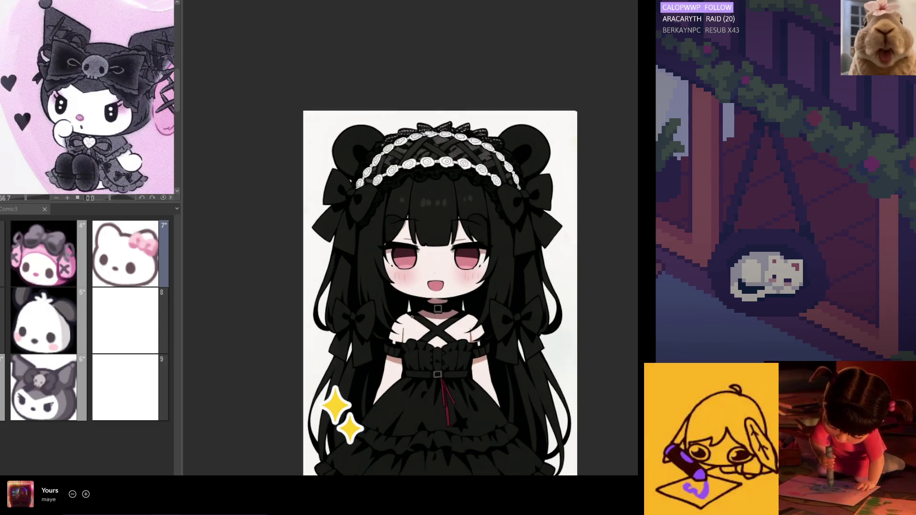
scroll(432, 287, "down", 2)
scroll(432, 286, "up", 3)
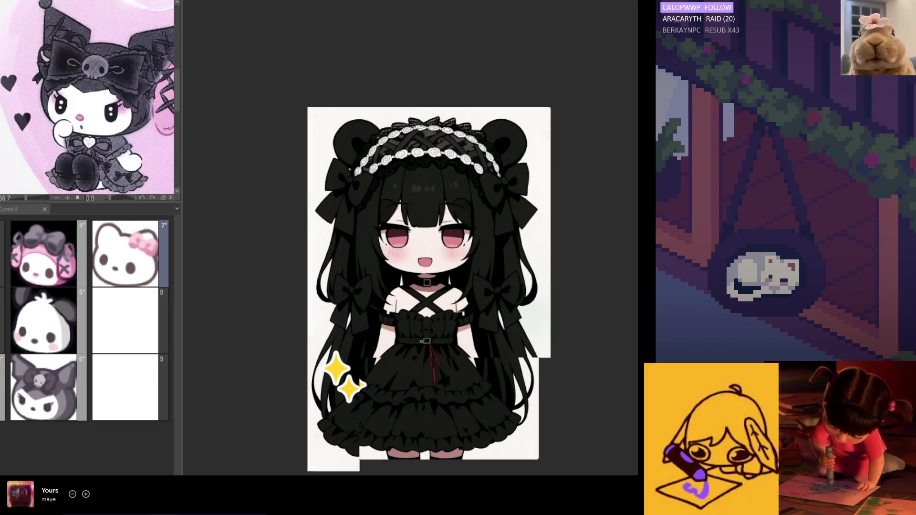
scroll(409, 300, "up", 1)
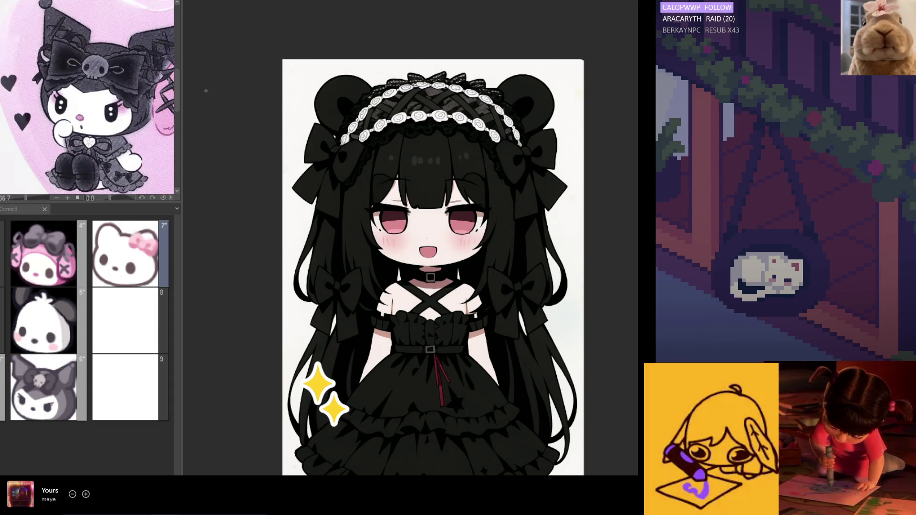
key("ctrl+Tab")
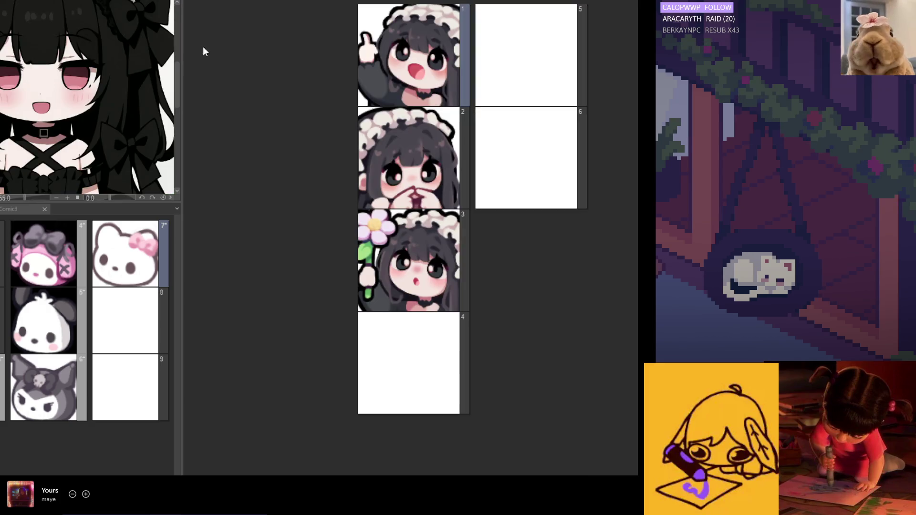
Narrow the left panel, dock the page overview, and show the Comic3 Hello Kitty page
left_click_drag(180, 39, 117, 39)
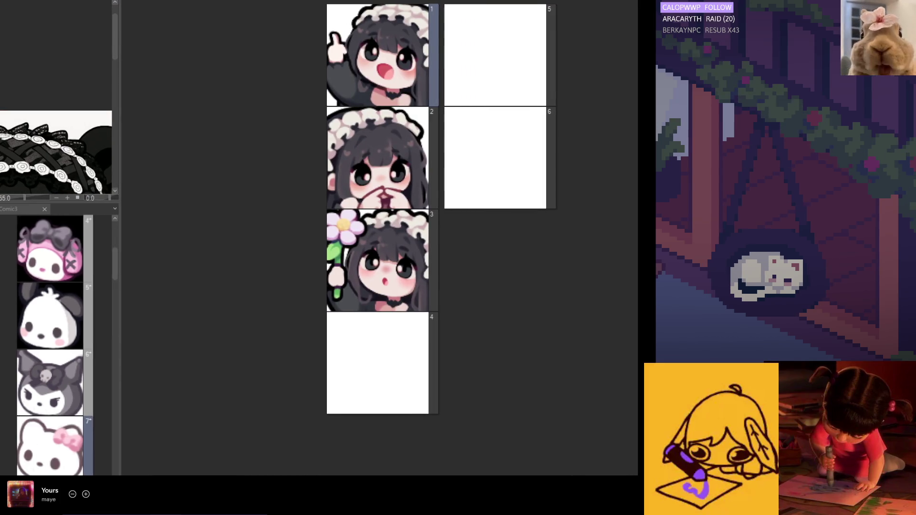
left_click_drag(345, 37, 94, 209)
left_click(26, 211)
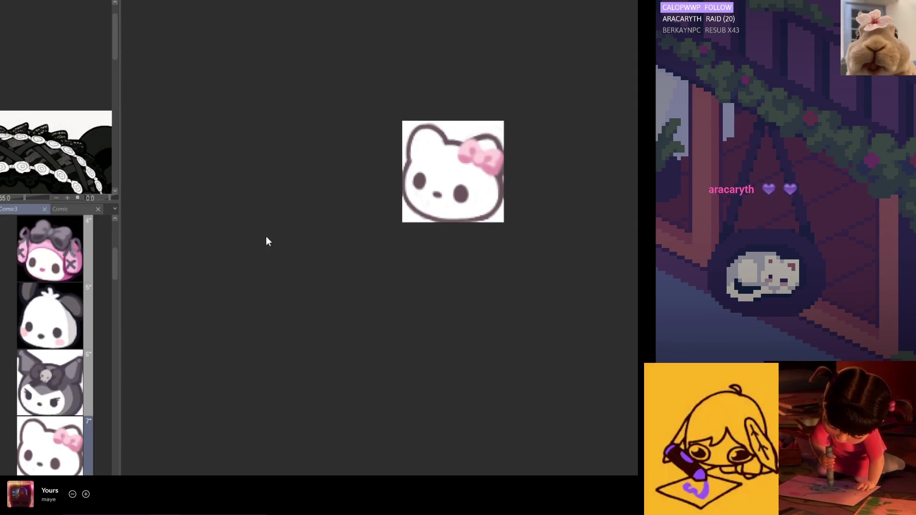
scroll(439, 184, "up", 3)
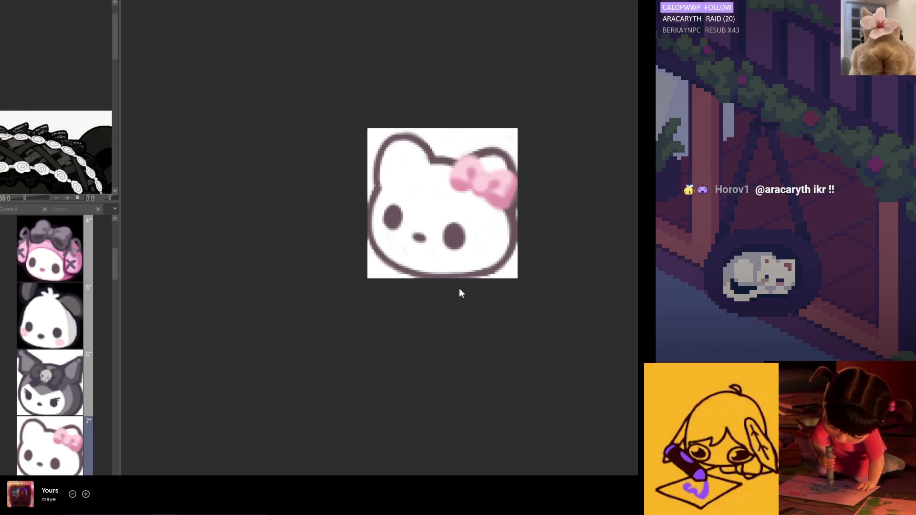
Shade the left ear, cheeks and lower edge in lavender, mirroring to check
left_click_drag(391, 144, 420, 165)
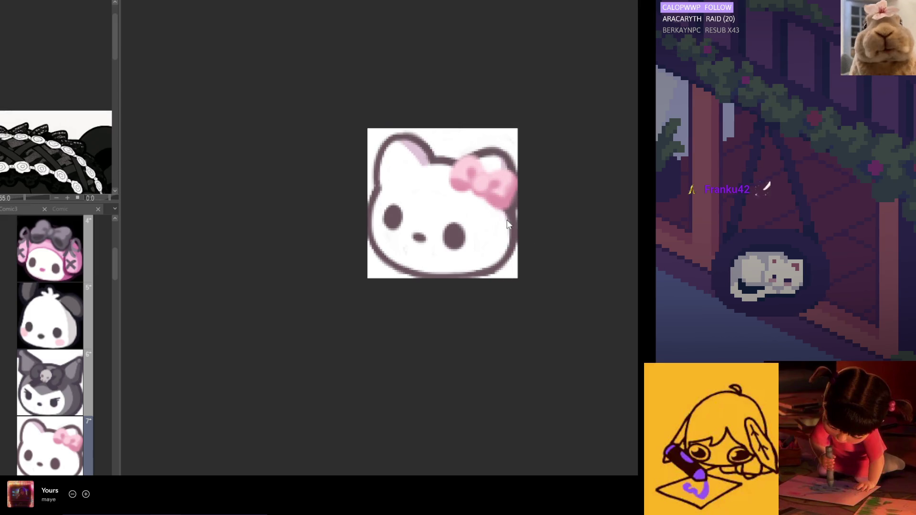
left_click_drag(511, 239, 465, 279)
key("h")
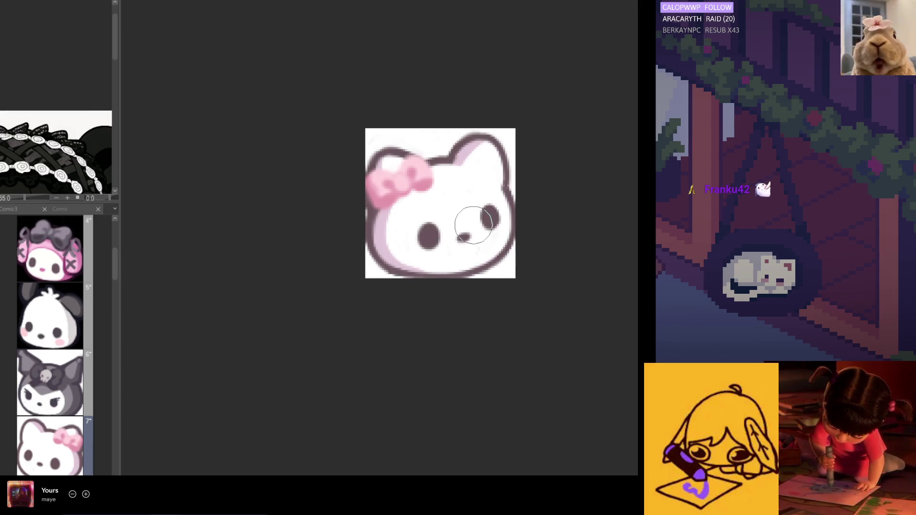
mouse_move(399, 198)
left_mouse_down()
mouse_move(409, 222)
mouse_move(407, 214)
left_mouse_up()
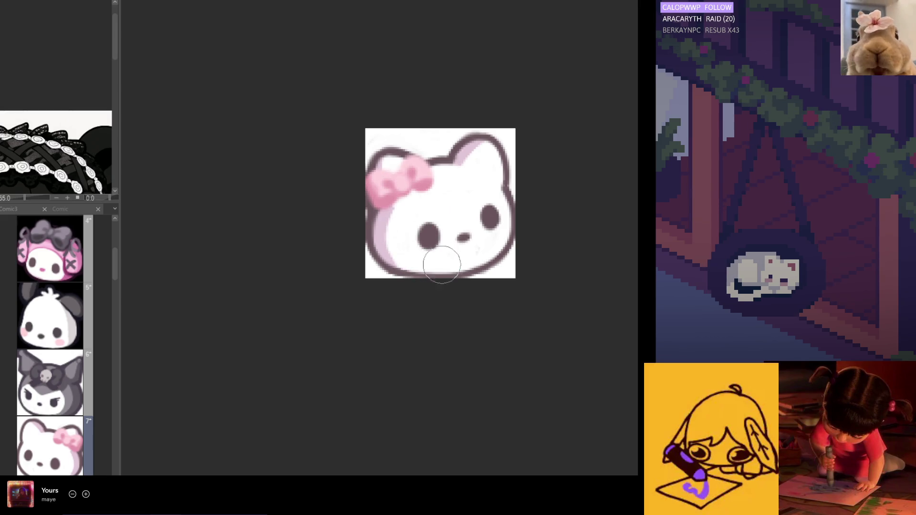
key("h")
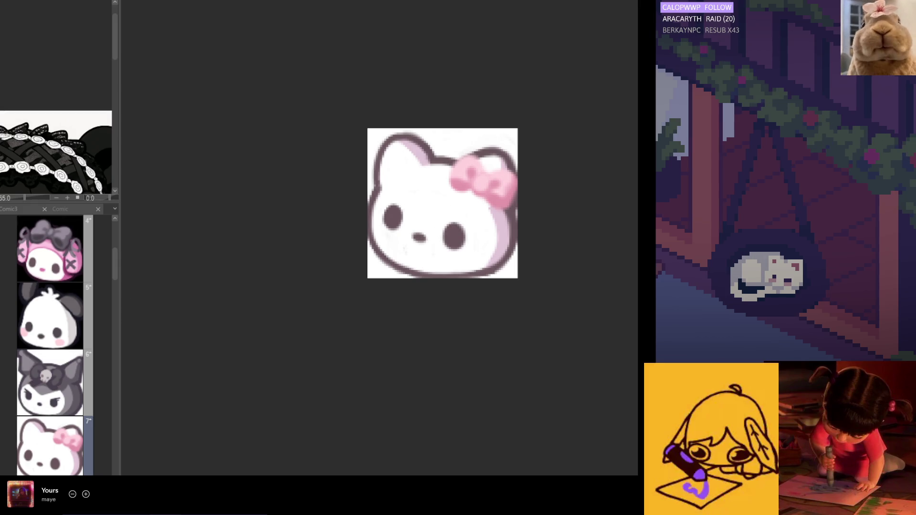
mouse_move(113, 258)
left_mouse_down()
mouse_move(112, 239)
mouse_move(113, 252)
left_mouse_up()
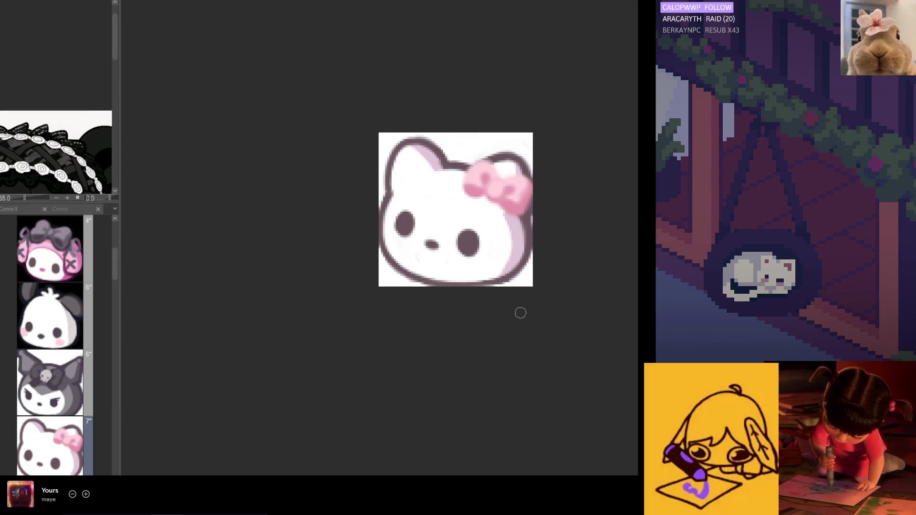
key("ctrl+plus")
key("ctrl+plus")
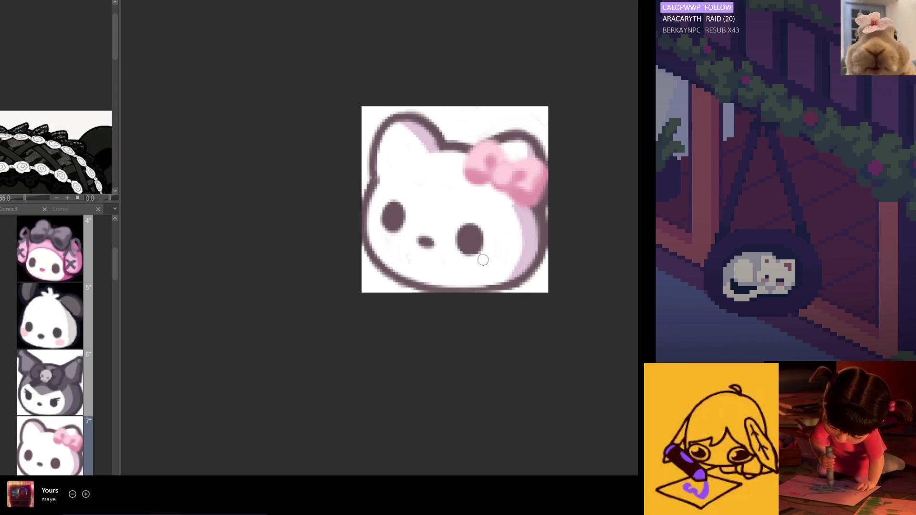
scroll(458, 260, "down", 2)
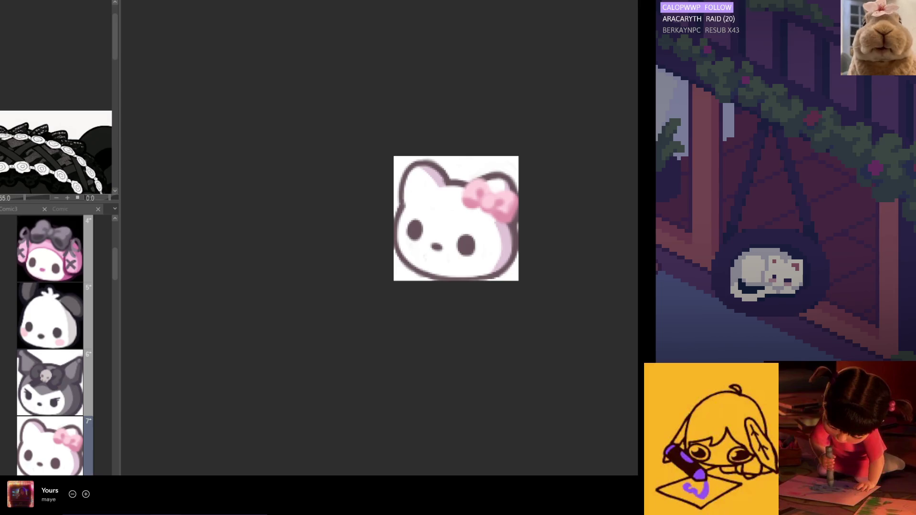
scroll(529, 248, "up", 1)
Lasso the eyes and nose and resize them, then mirror to check the face
mouse_move(480, 251)
left_mouse_down()
mouse_move(429, 204)
mouse_move(386, 211)
left_mouse_up()
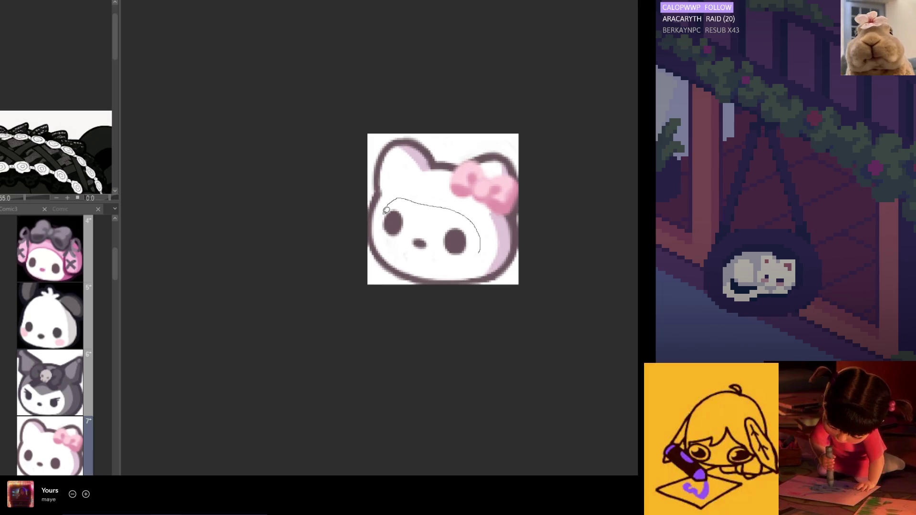
left_click_drag(399, 244, 396, 246)
left_click(474, 281)
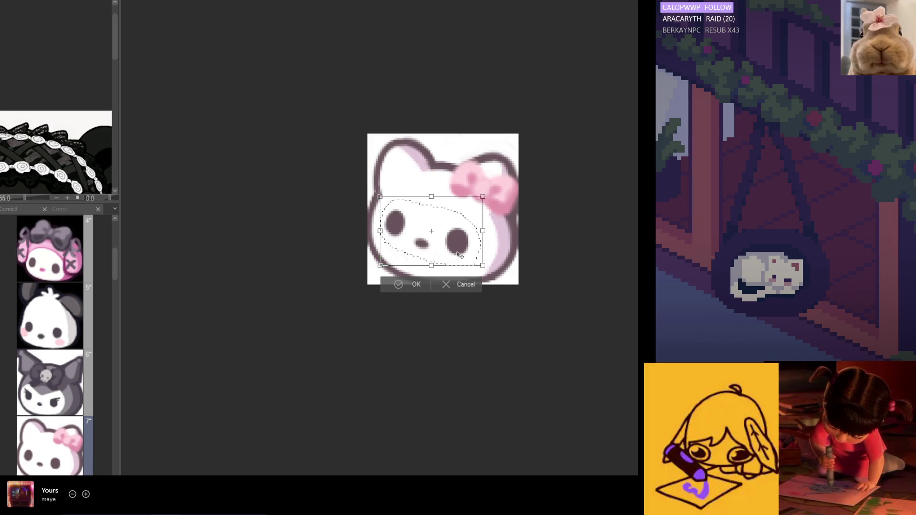
left_click(416, 286)
scroll(366, 229, "down", 3)
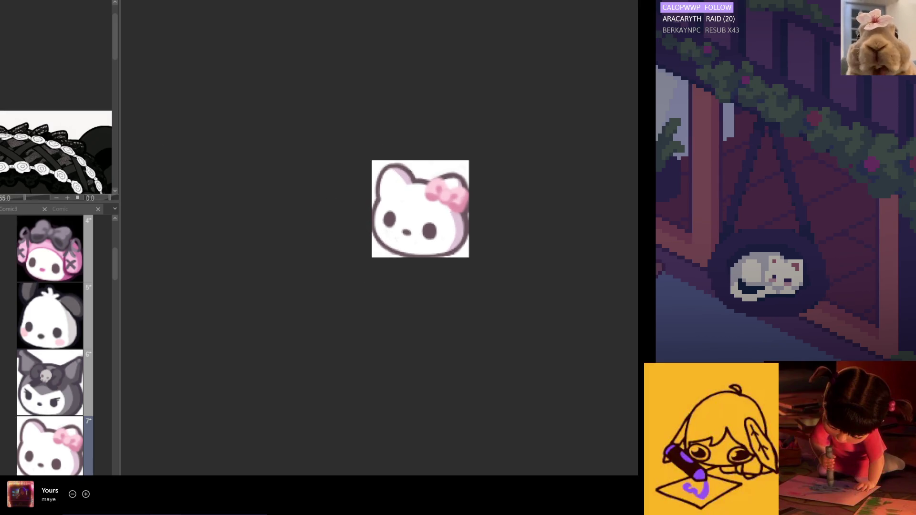
key("h")
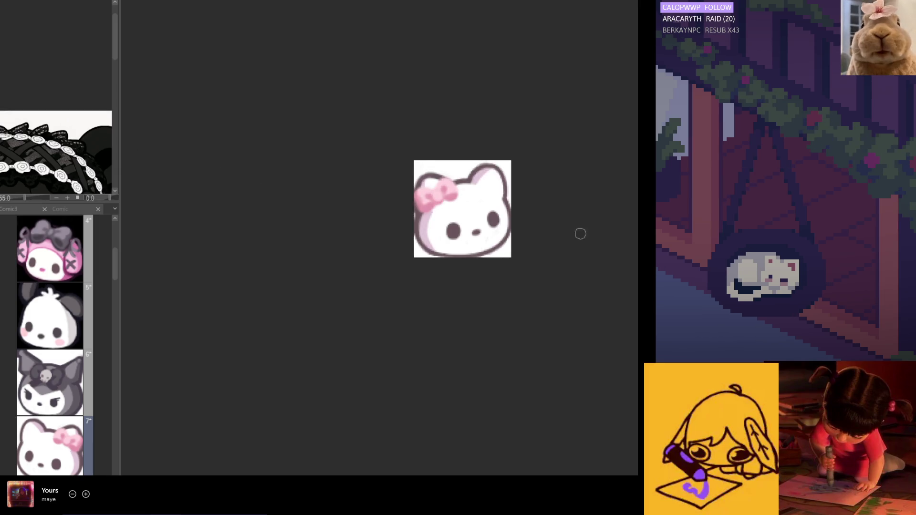
scroll(490, 236, "up", 3)
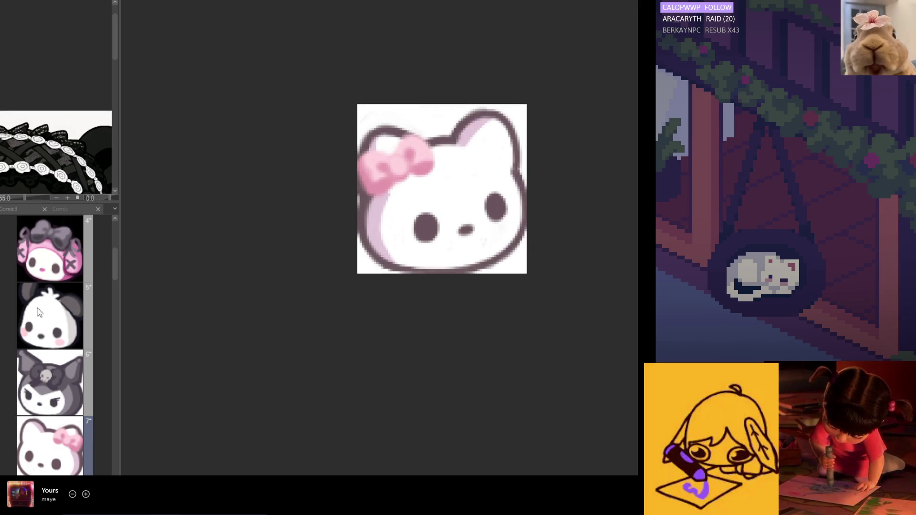
key("h")
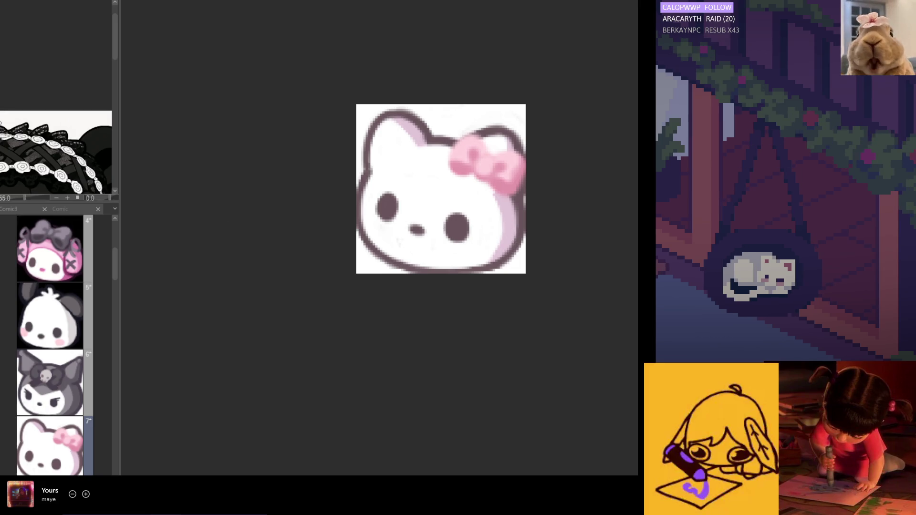
Paint white over the old nose and draw a cleaner, darker oval nose
left_click(475, 222, "alt")
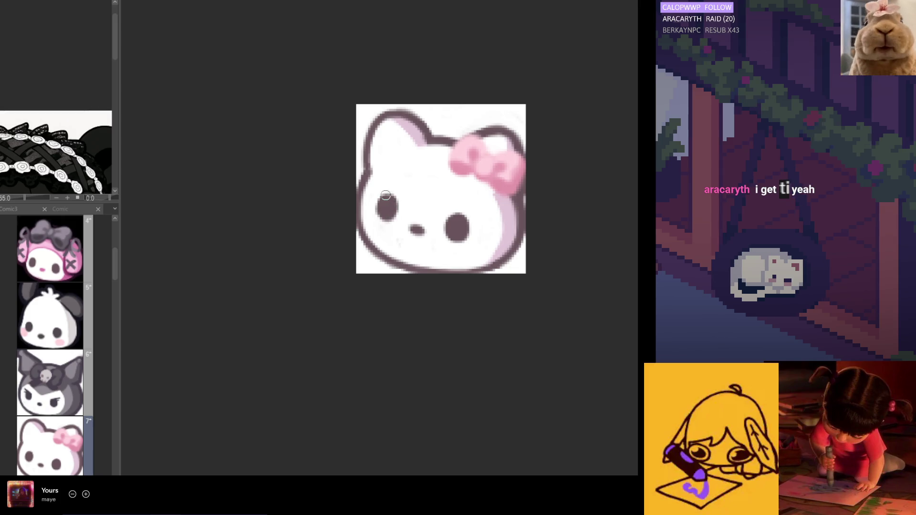
left_click(418, 234, "alt")
left_click_drag(419, 234, 413, 230)
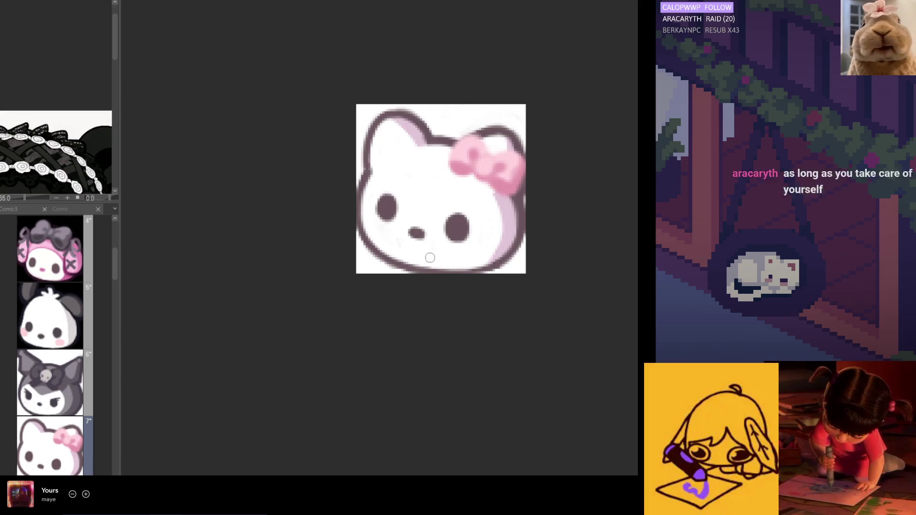
key("h")
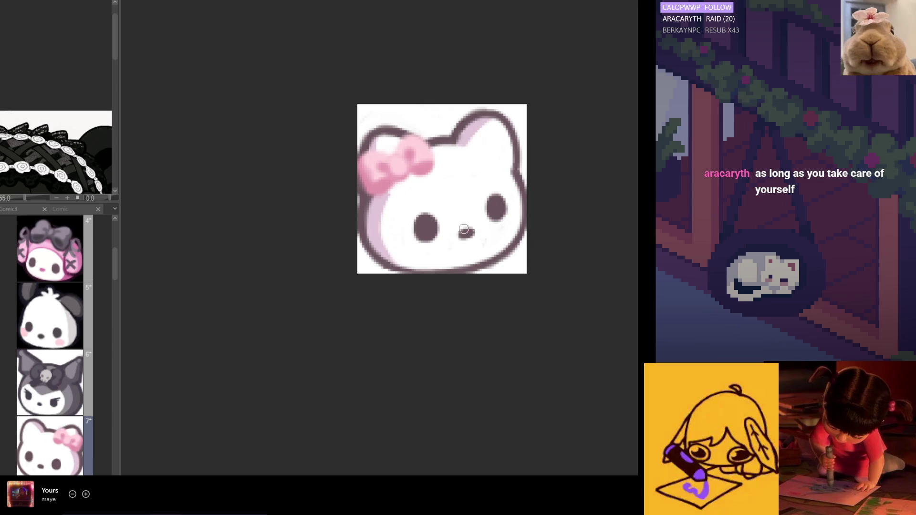
left_click_drag(462, 234, 470, 232)
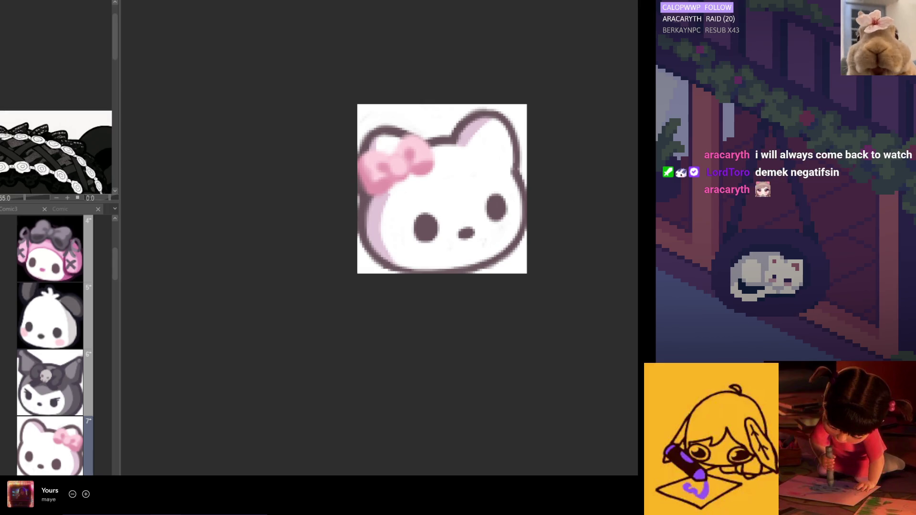
Fill the nose solid yellow, flipping the view repeatedly to check proportions
left_click(466, 233)
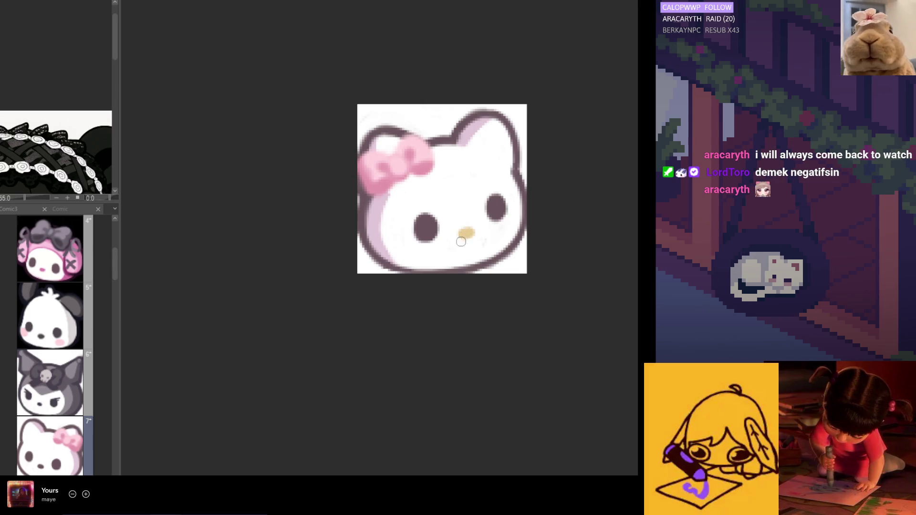
key("h")
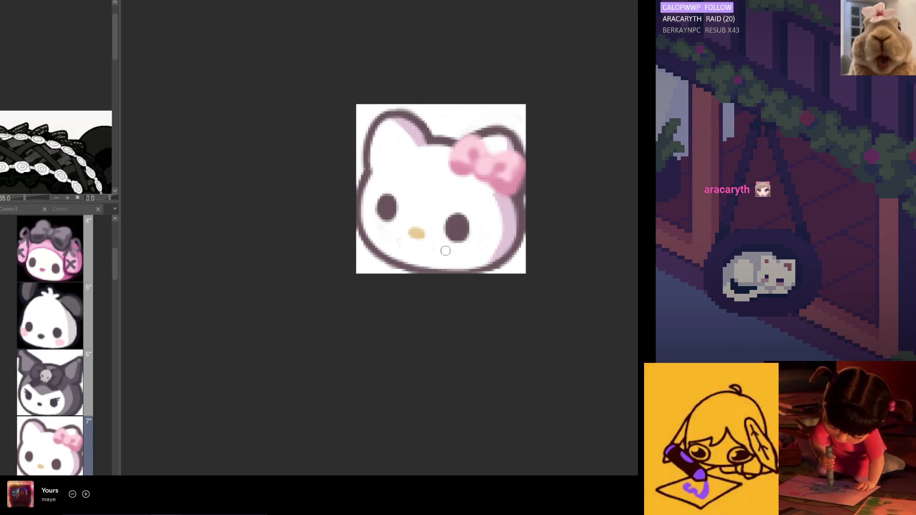
left_click(418, 233)
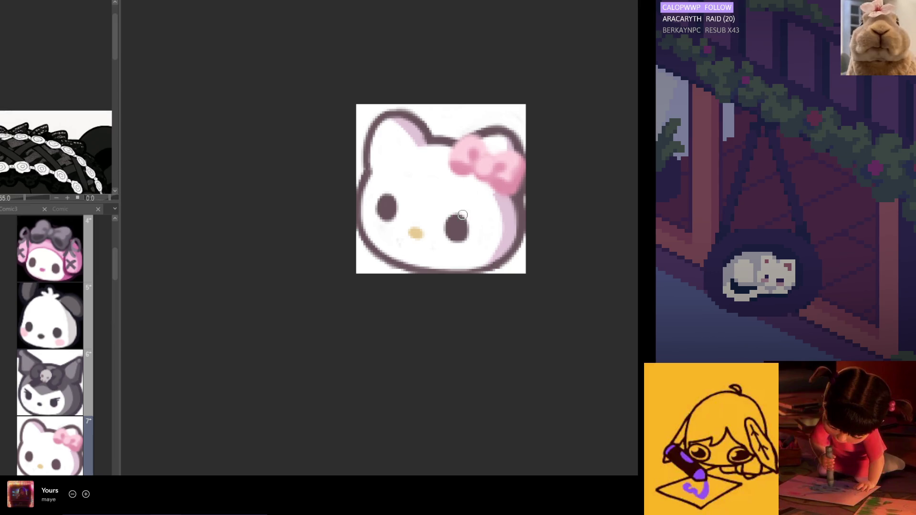
key("h")
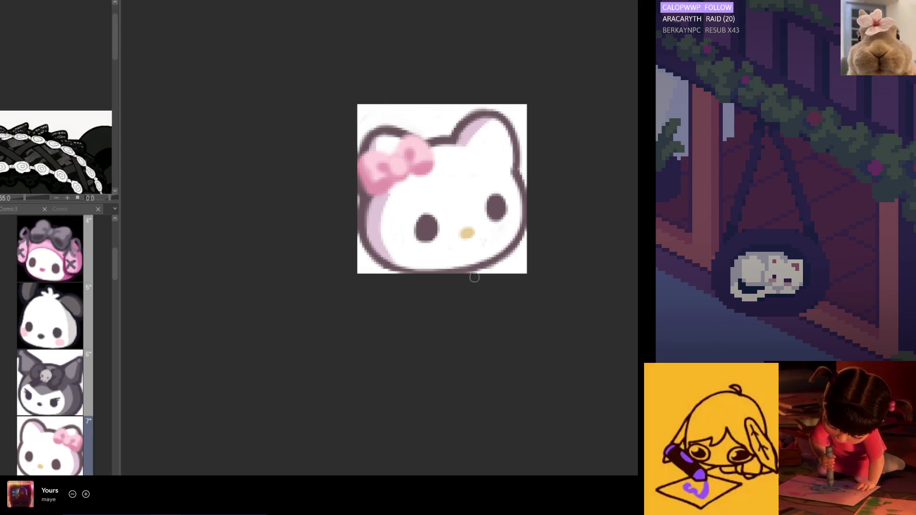
key("h")
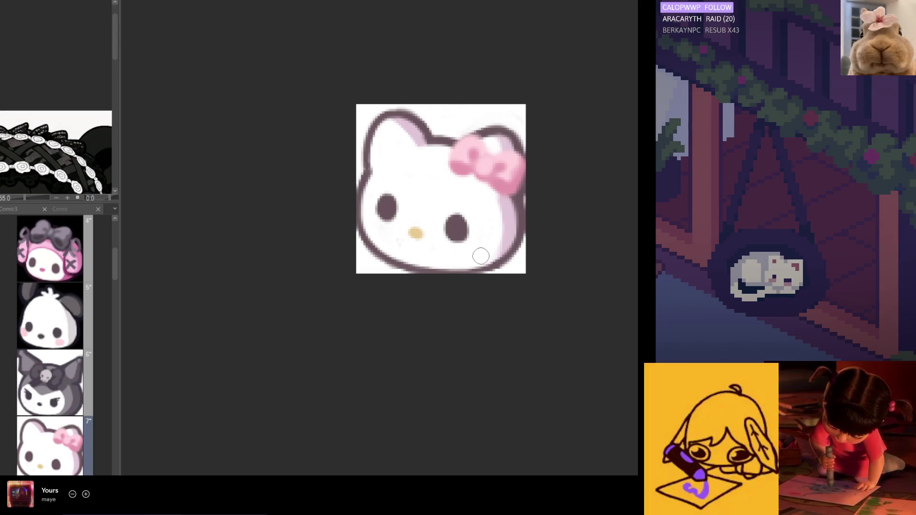
key("h")
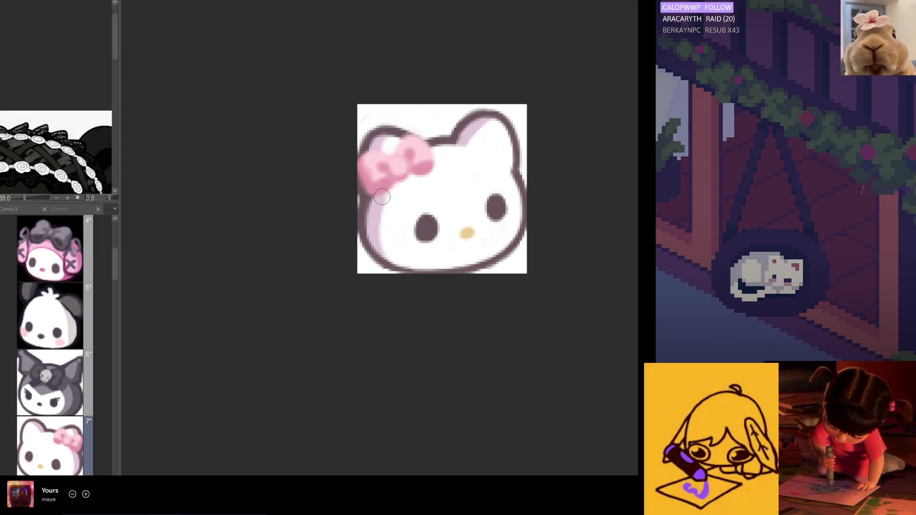
left_click(410, 193, "alt")
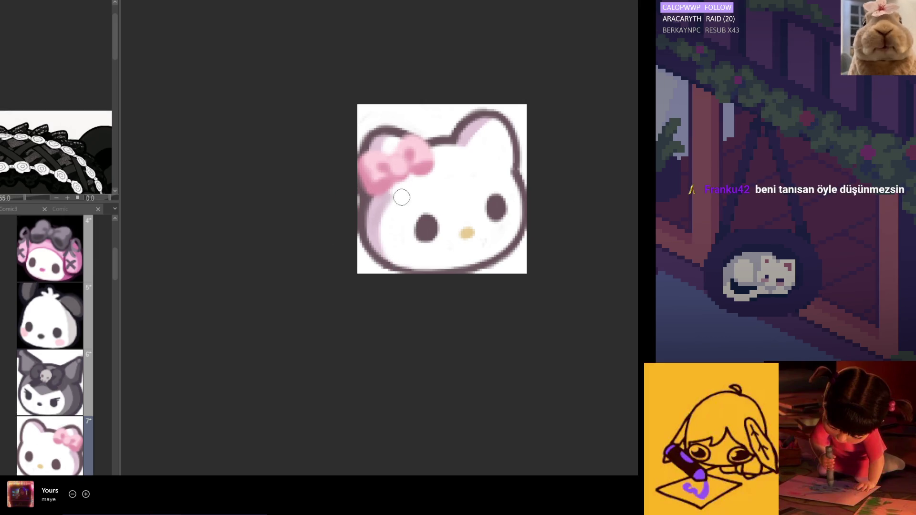
key("h")
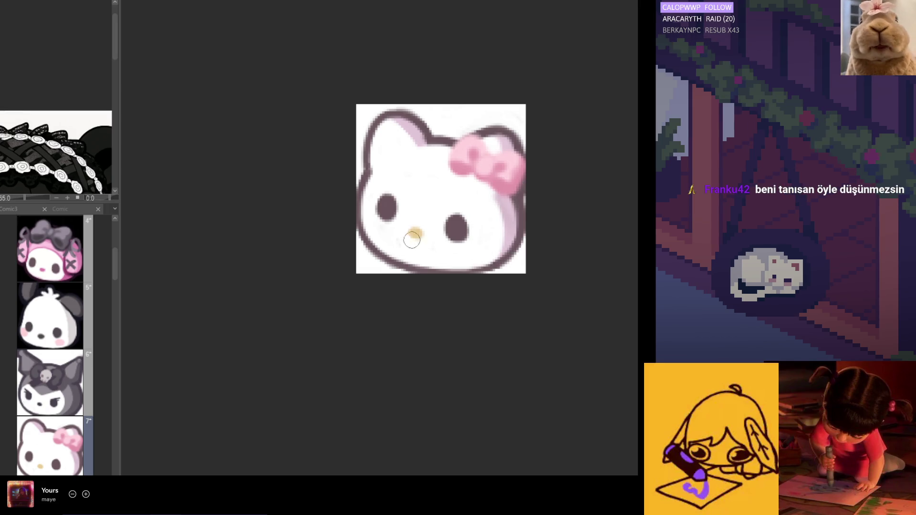
Paint pink blush from the bow colour on the left and right cheeks
left_click(489, 155, "alt")
left_click_drag(368, 212, 379, 222)
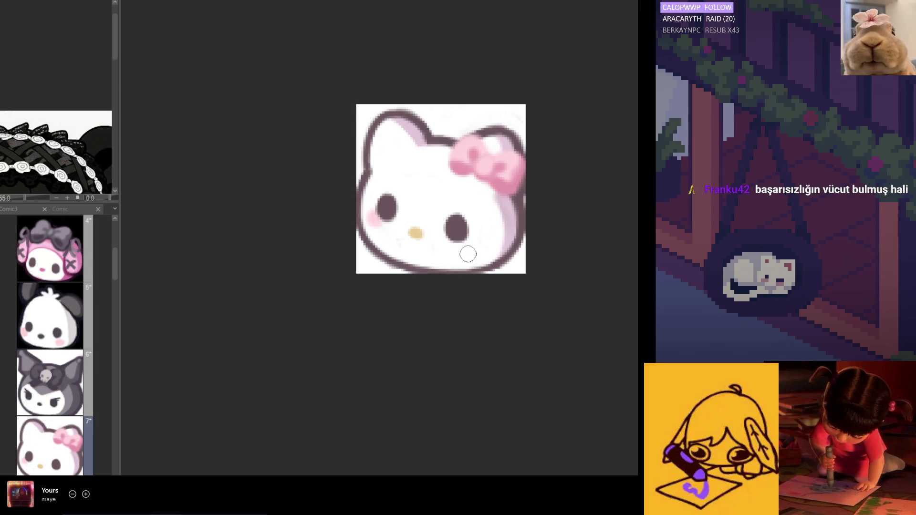
left_click_drag(469, 247, 462, 244)
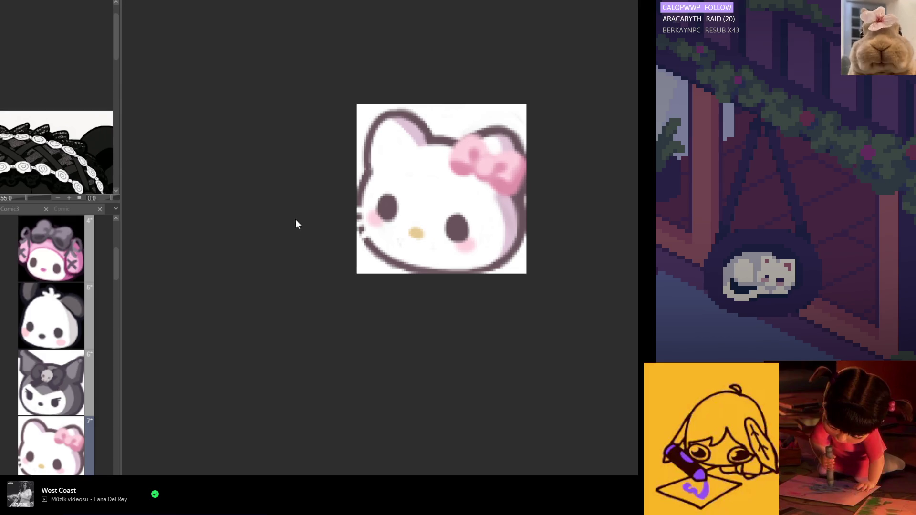
Draw grey whiskers on both cheeks, redoing the right-cheek whisker shorter
mouse_move(367, 209)
left_mouse_down()
mouse_move(354, 212)
mouse_move(358, 242)
left_mouse_up()
left_click_drag(481, 242, 493, 255)
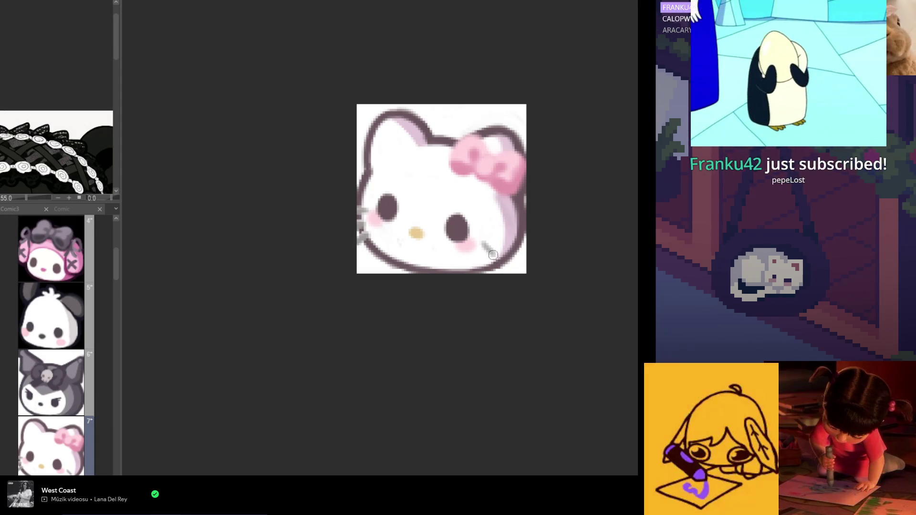
key("ctrl+z")
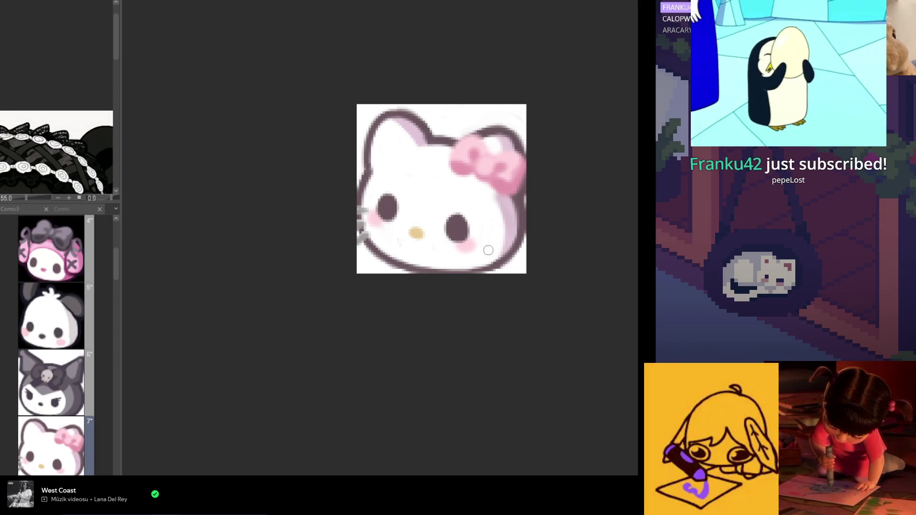
left_click_drag(507, 240, 491, 246)
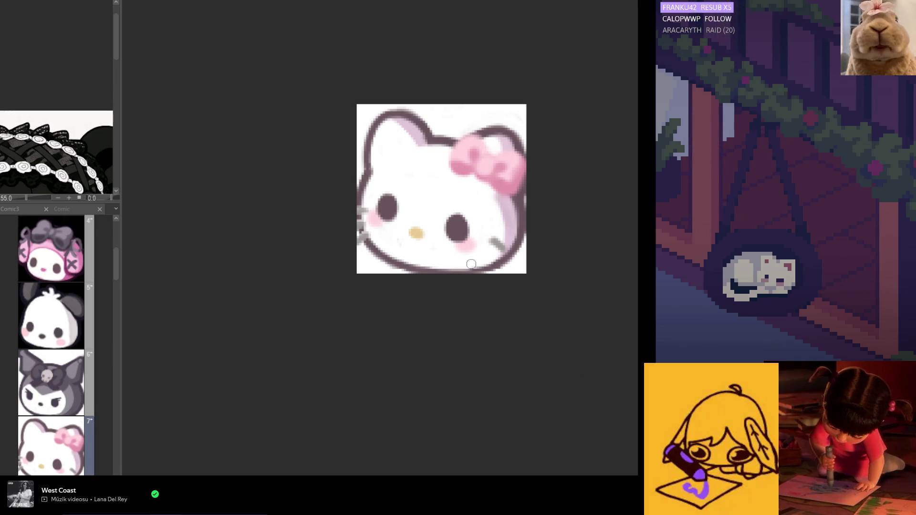
key("h")
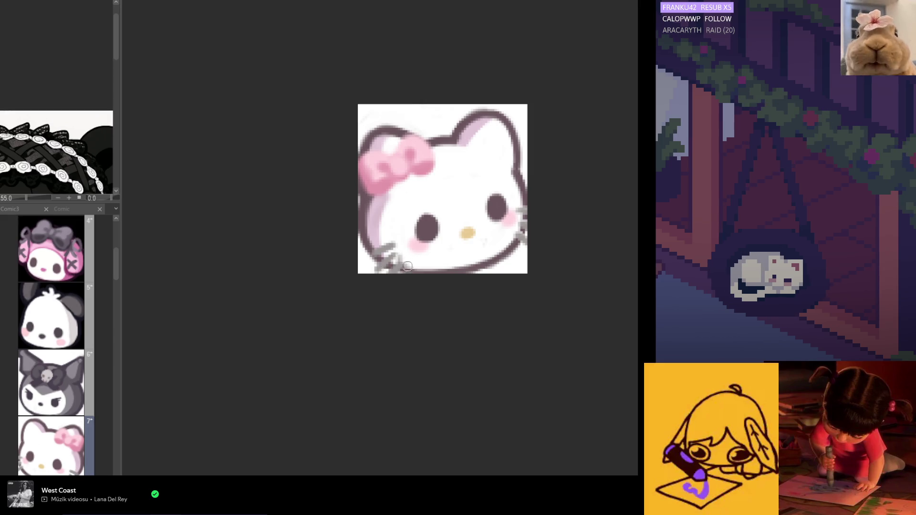
key("h")
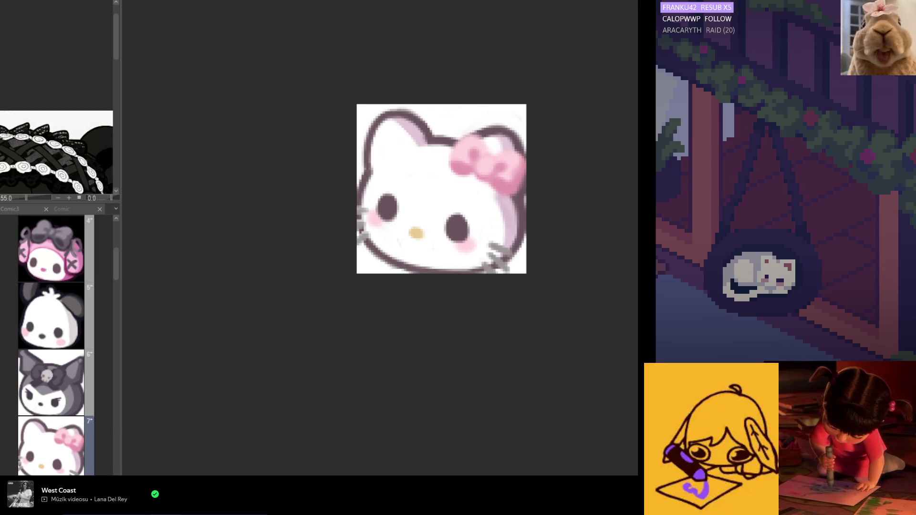
left_click(422, 140, "alt")
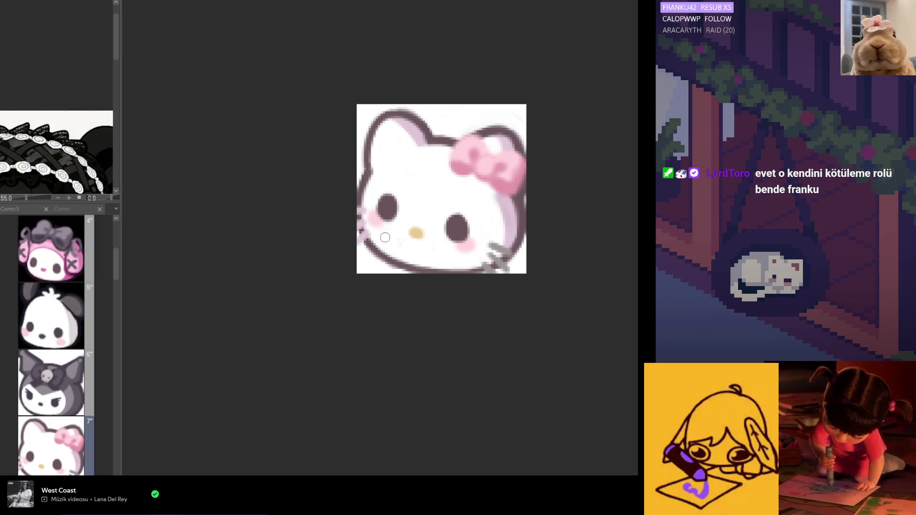
scroll(385, 237, "down", 3)
scroll(395, 255, "up", 2)
scroll(395, 255, "down", 1)
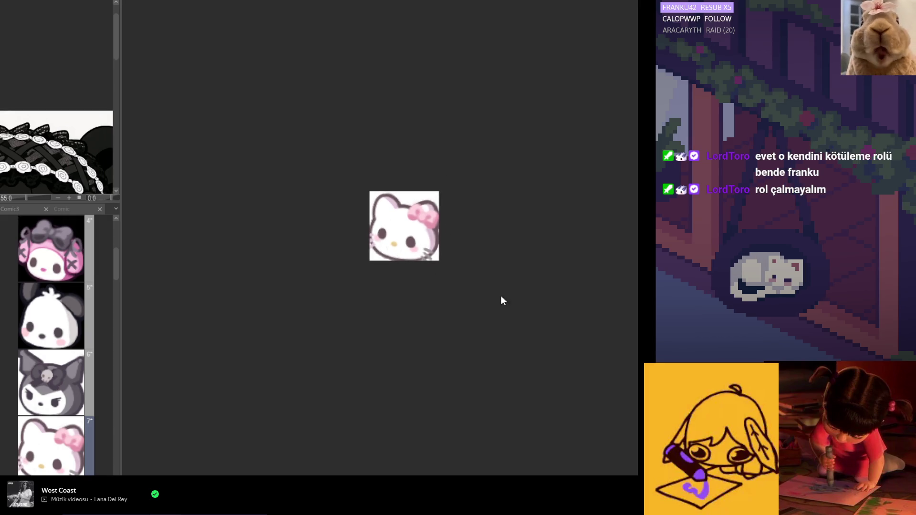
scroll(478, 289, "up", 3)
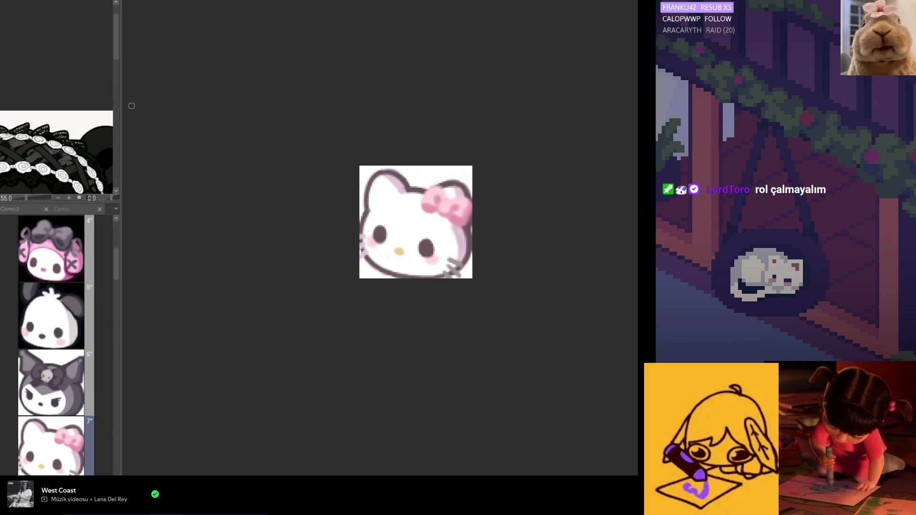
scroll(395, 242, "up", 3)
Select the yellow nose and transform it to a better size and position
mouse_move(394, 242)
left_mouse_down()
mouse_move(366, 258)
mouse_move(394, 242)
left_mouse_up()
left_click(422, 291)
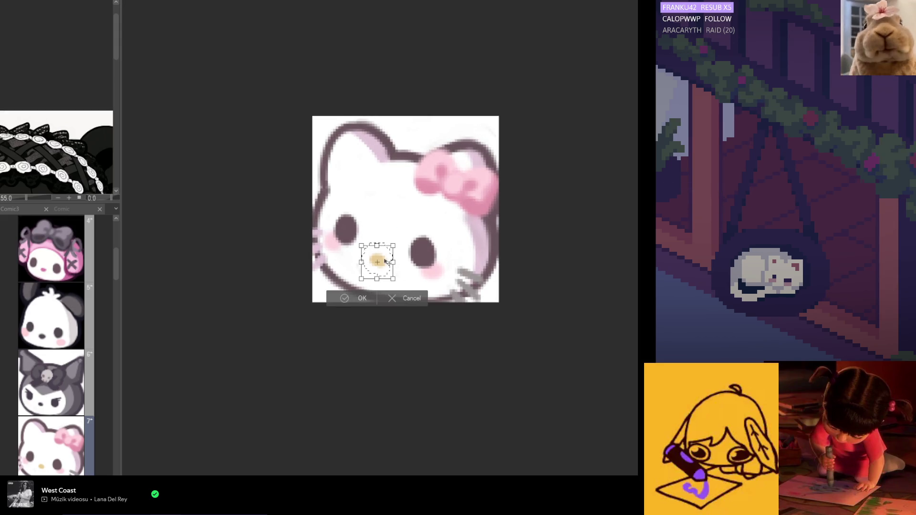
key("Return")
key("h")
Select one eye, transform it, confirm, and mirror the view to check
mouse_move(468, 227)
left_mouse_down()
mouse_move(447, 236)
mouse_move(468, 227)
left_mouse_up()
left_click(498, 300)
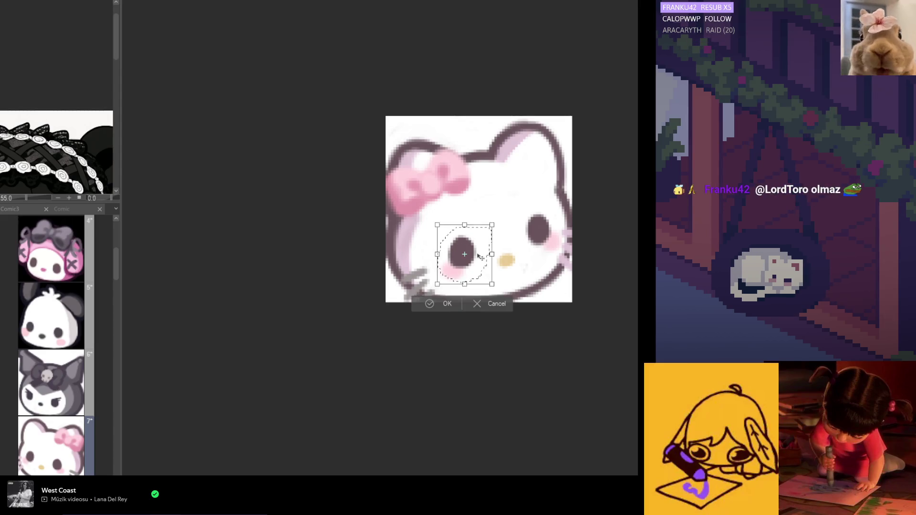
left_click(439, 308)
key("h")
scroll(195, 142, "down", 2)
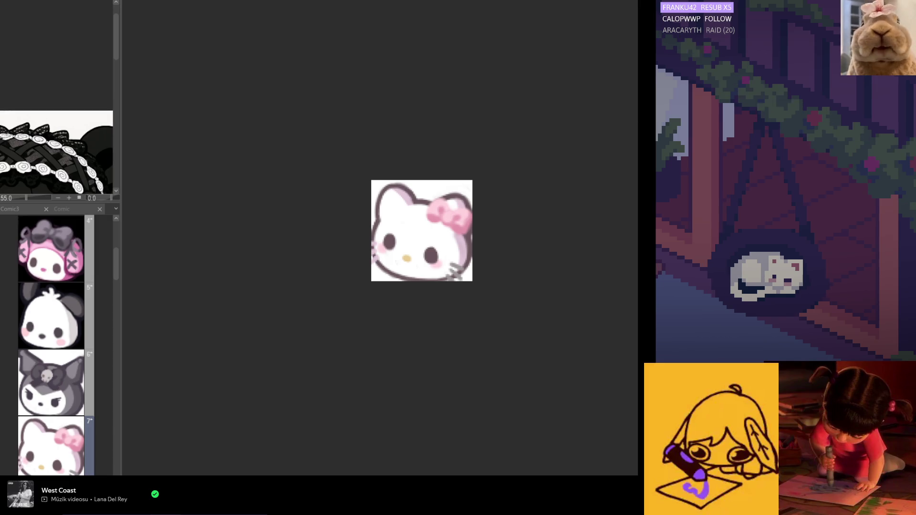
Darken the left head edge, top-left ear, and bottom and right face outlines
left_click_drag(384, 186, 376, 220)
mouse_move(450, 208)
left_mouse_down()
mouse_move(465, 199)
mouse_move(464, 272)
mouse_move(430, 285)
mouse_move(378, 265)
mouse_move(385, 252)
left_mouse_up()
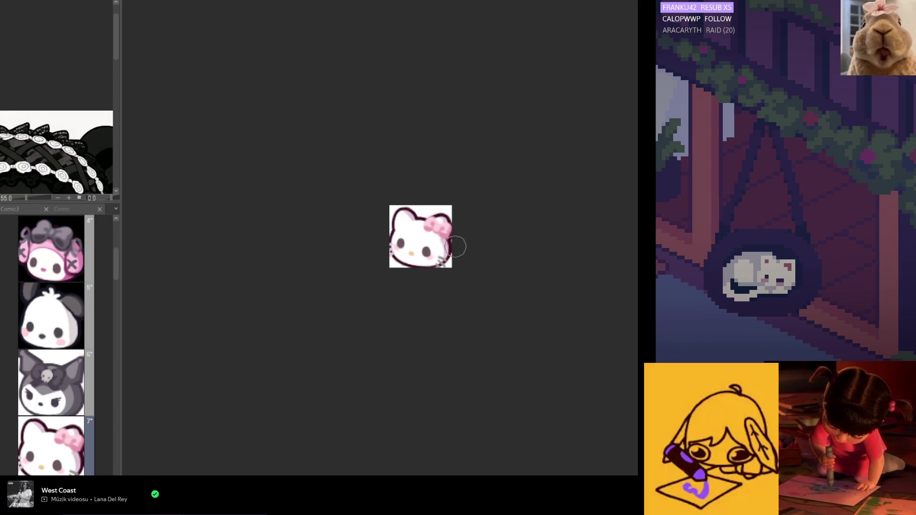
key("ctrl+plus")
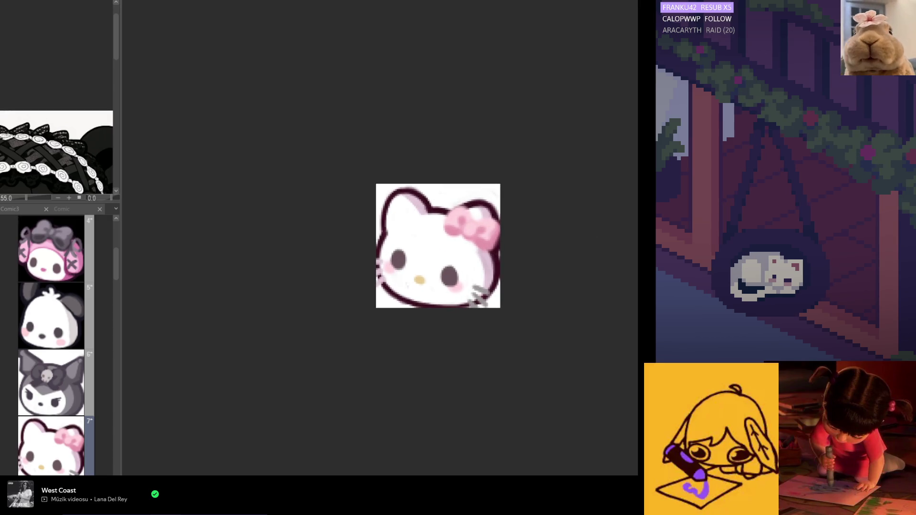
mouse_move(411, 202)
left_mouse_down()
mouse_move(388, 201)
mouse_move(390, 209)
left_mouse_up()
mouse_move(366, 276)
left_mouse_down()
mouse_move(386, 296)
mouse_move(429, 303)
mouse_move(497, 253)
left_mouse_up()
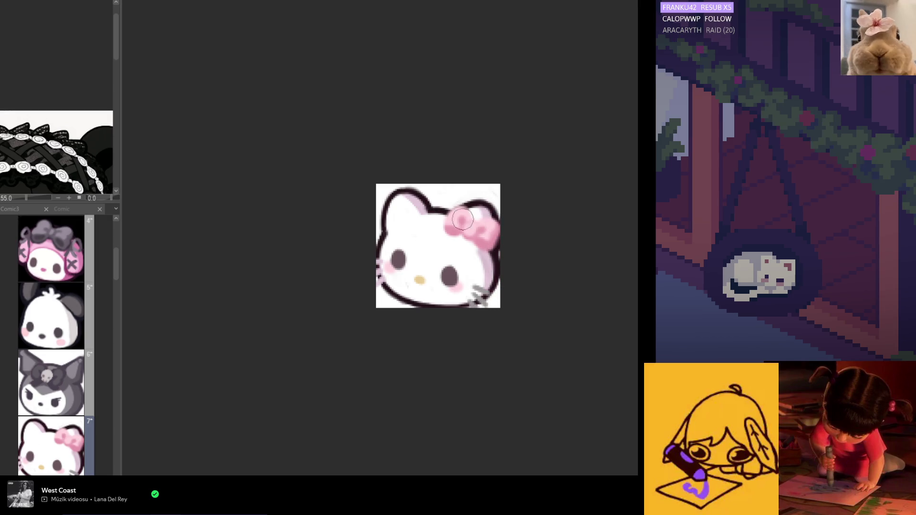
scroll(465, 245, "up", 3)
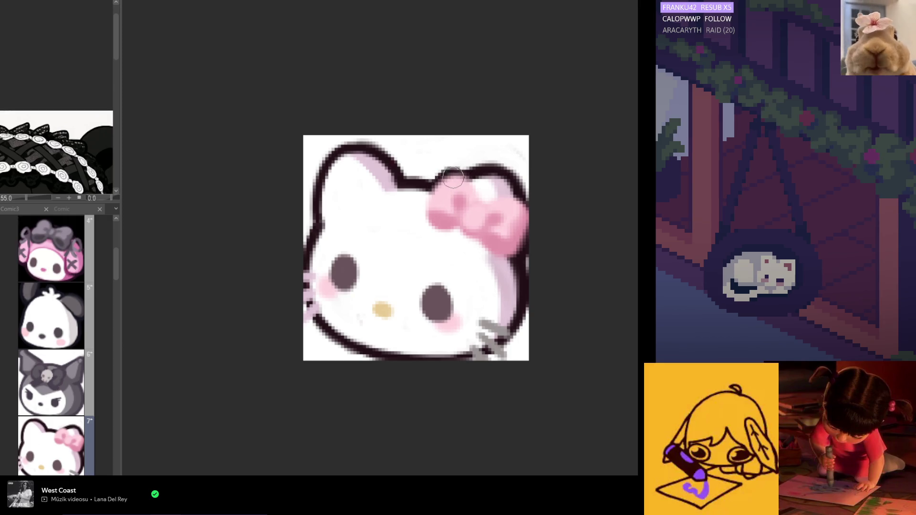
Tidy the bow's edges with dark outline and pink, then view Kuromi frame 6
left_click_drag(461, 180, 518, 204)
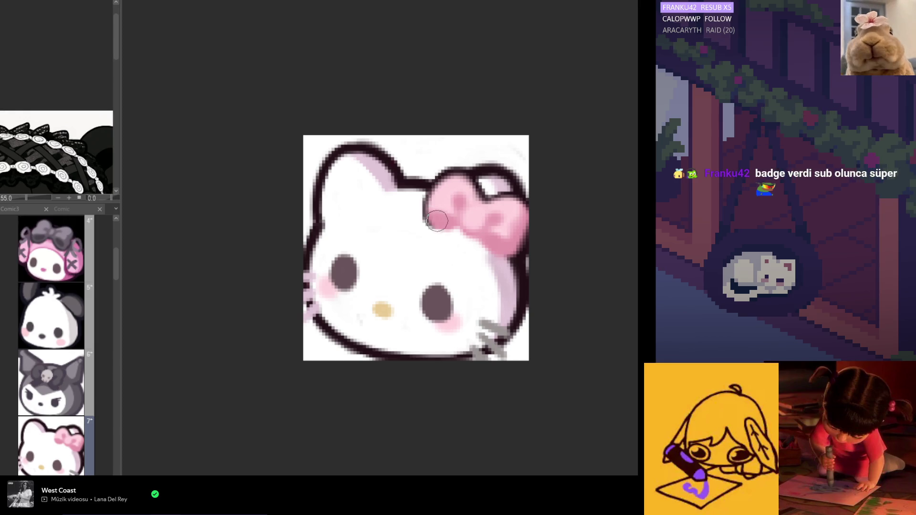
mouse_move(460, 221)
left_mouse_down()
mouse_move(438, 220)
mouse_move(467, 225)
mouse_move(510, 255)
left_mouse_up()
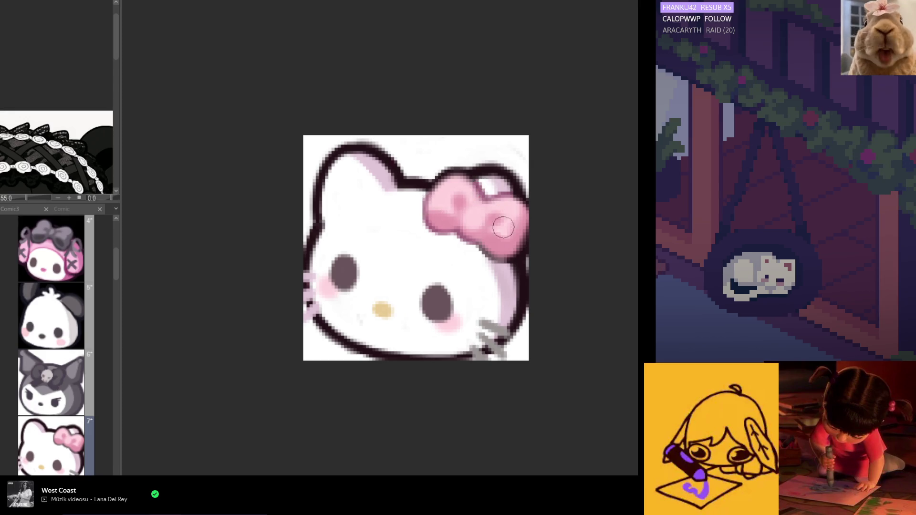
scroll(452, 229, "down", 5)
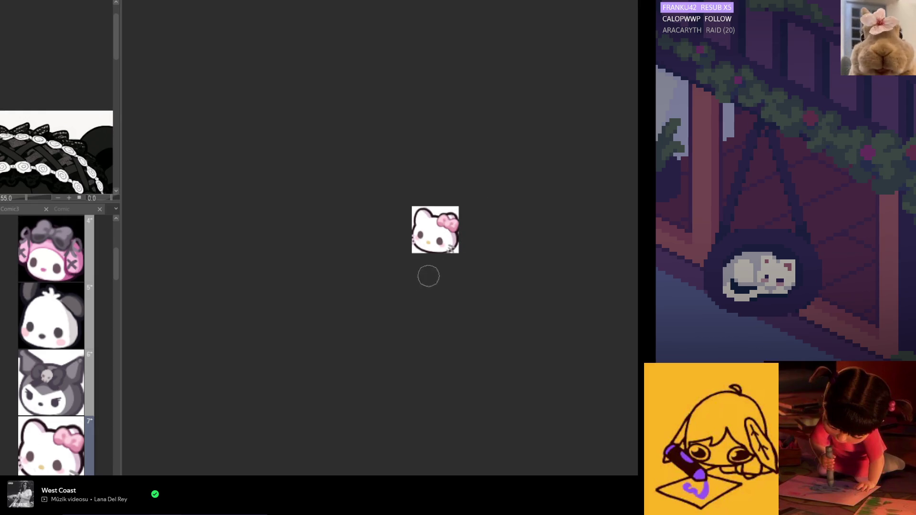
scroll(413, 255, "up", 2)
left_click(67, 370)
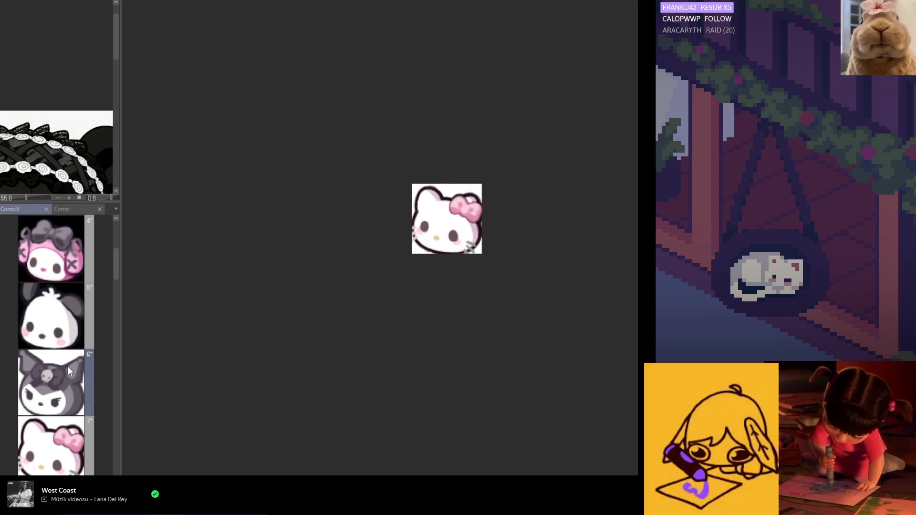
Back on frame 7, shade the inner left ear lavender and check it in a mirrored view
scroll(67, 367, "down", 2)
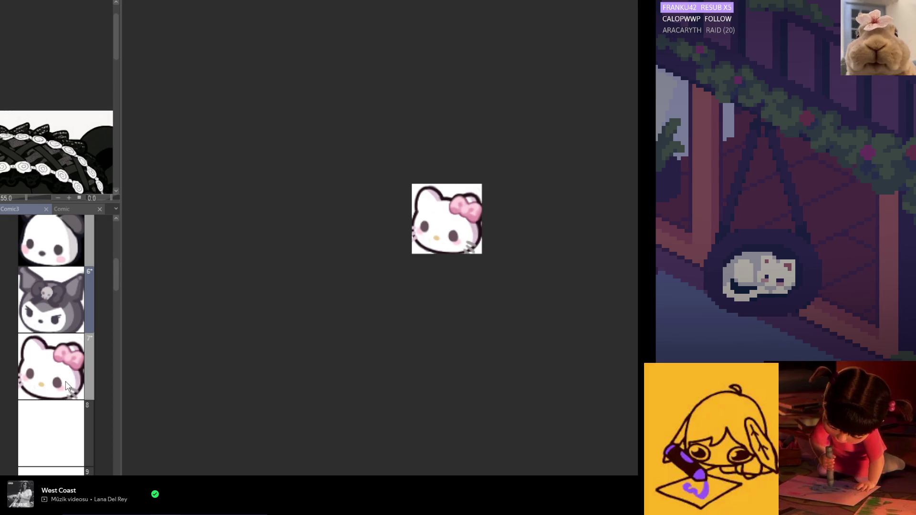
key("Right")
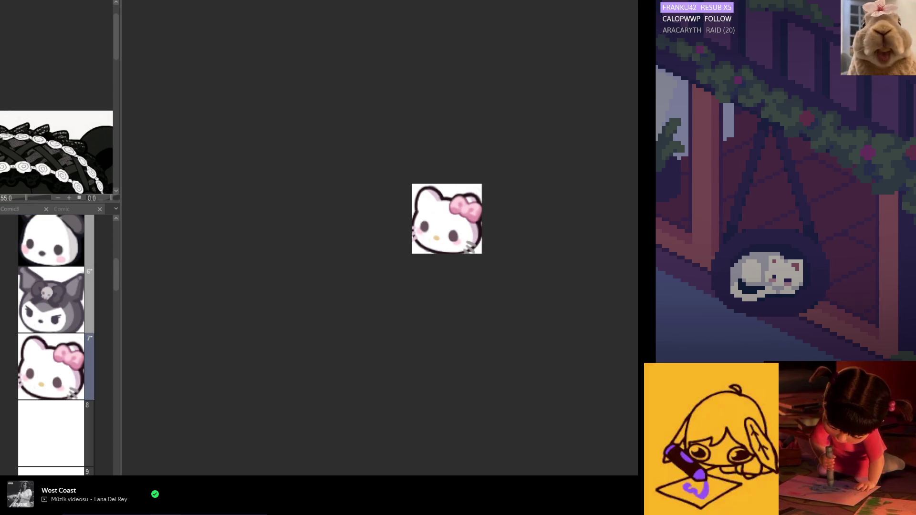
scroll(441, 198, "up", 5)
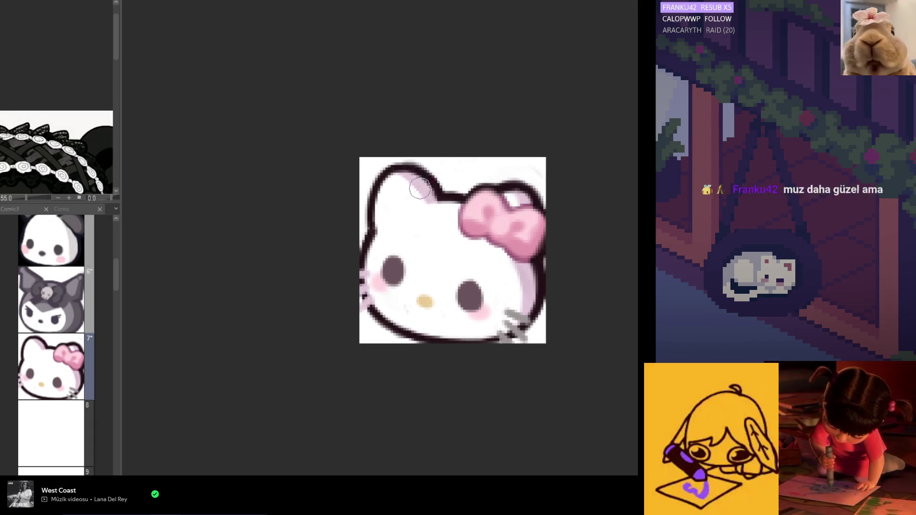
scroll(416, 183, "up", 1)
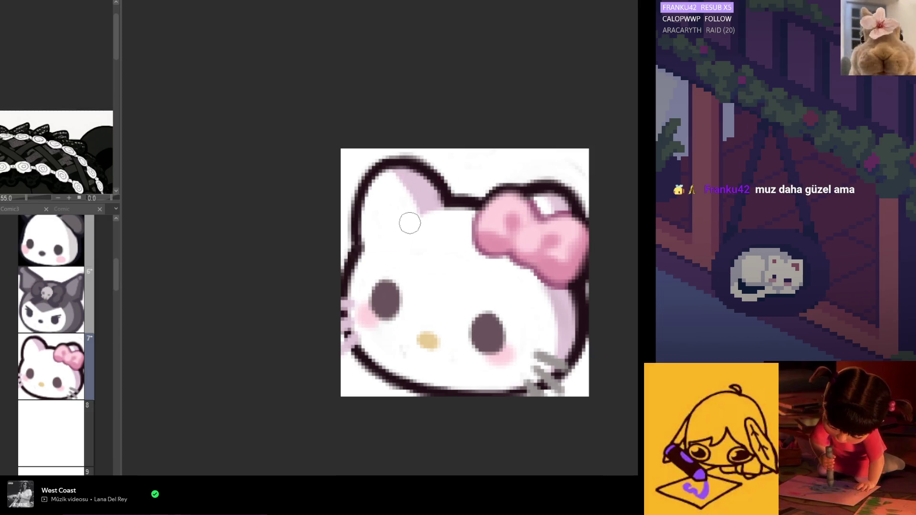
mouse_move(424, 192)
left_mouse_down()
mouse_move(368, 176)
mouse_move(415, 215)
left_mouse_up()
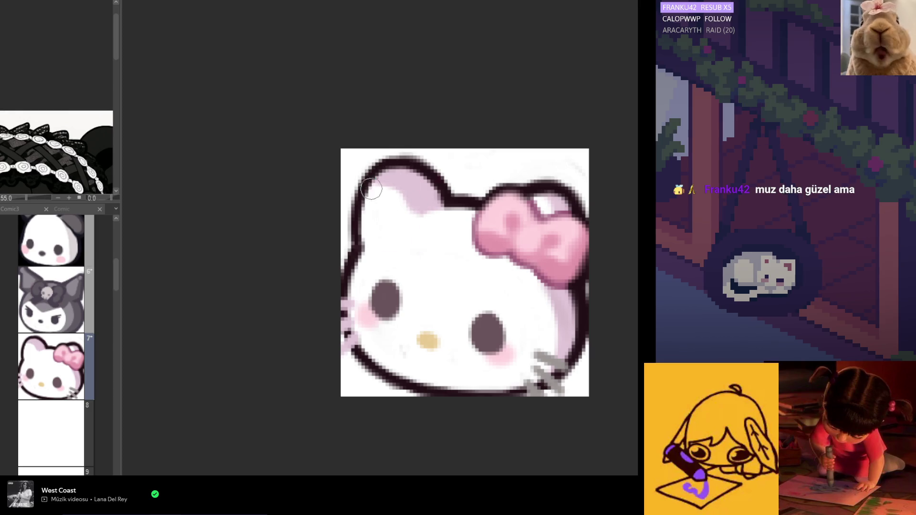
left_click_drag(371, 189, 397, 216)
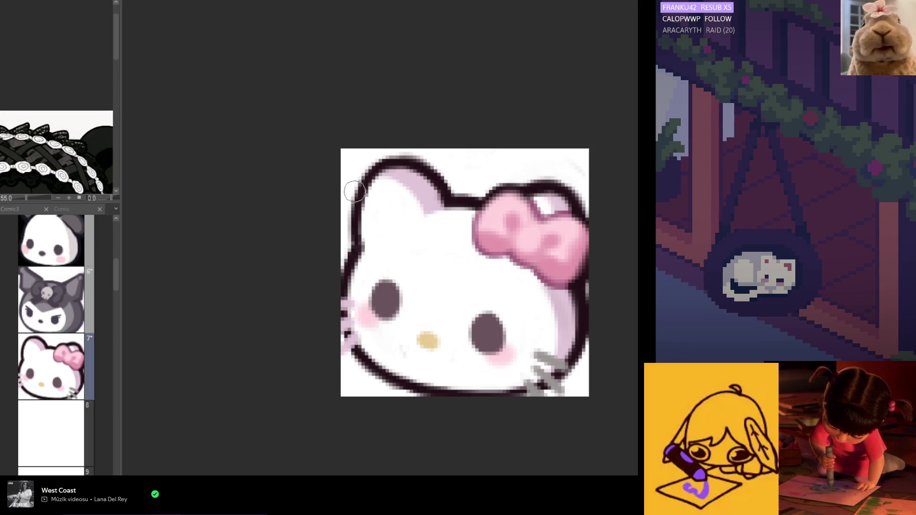
scroll(415, 229, "down", 3)
key("h")
scroll(381, 289, "up", 2)
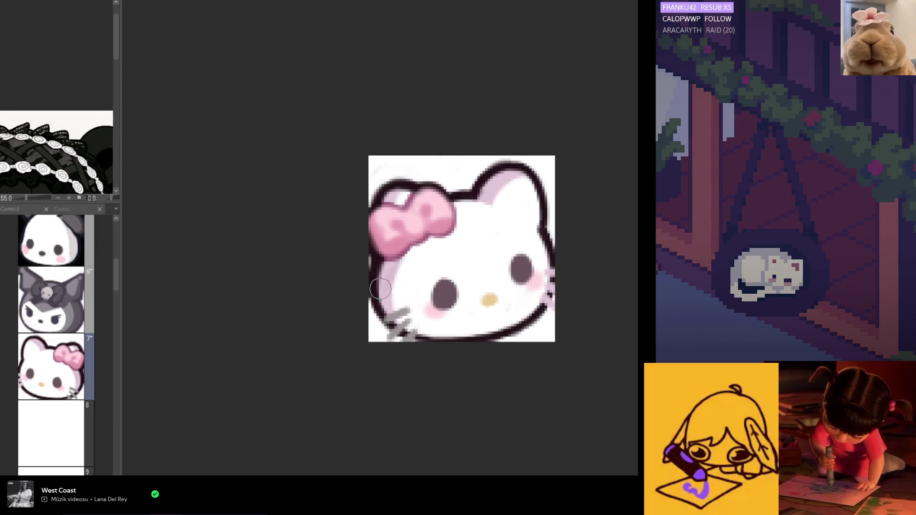
key("h")
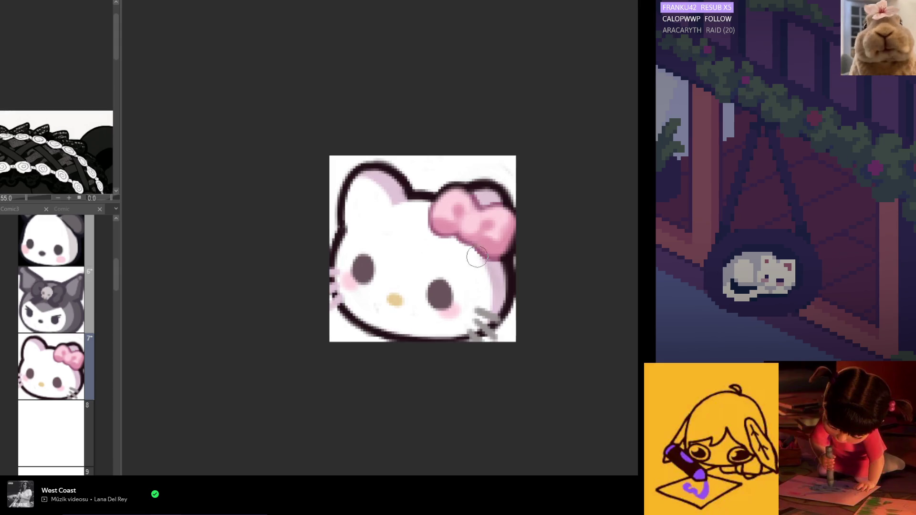
Dab white highlights along the bow outline, check mirrored, and sample the cheek outline colour
left_click(482, 196)
left_click_drag(482, 197, 489, 196)
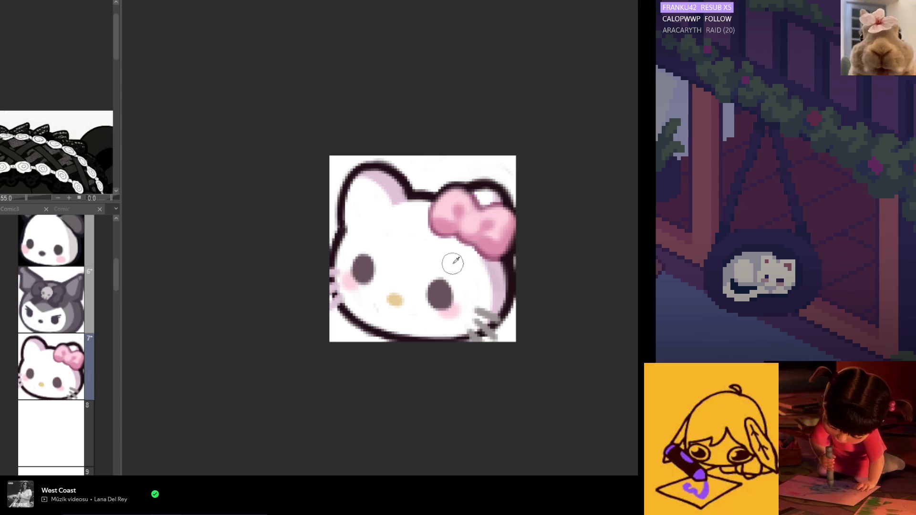
key("h")
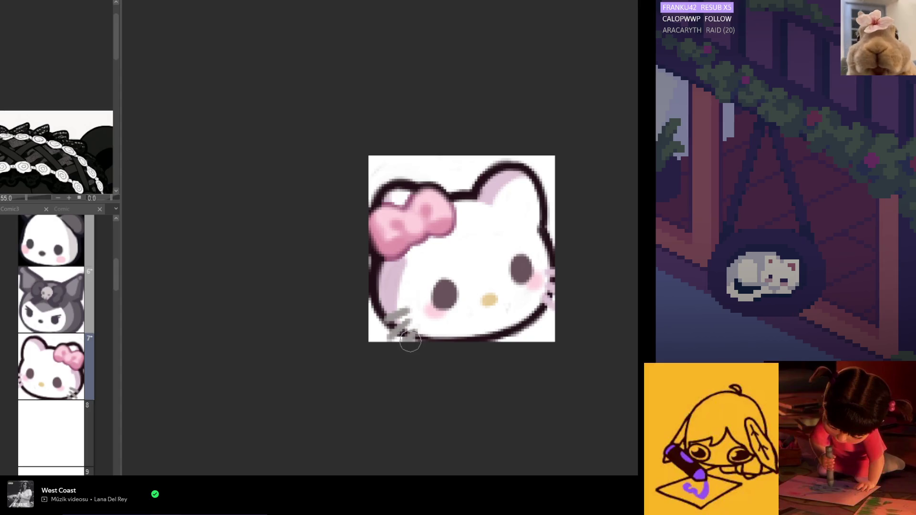
key("h")
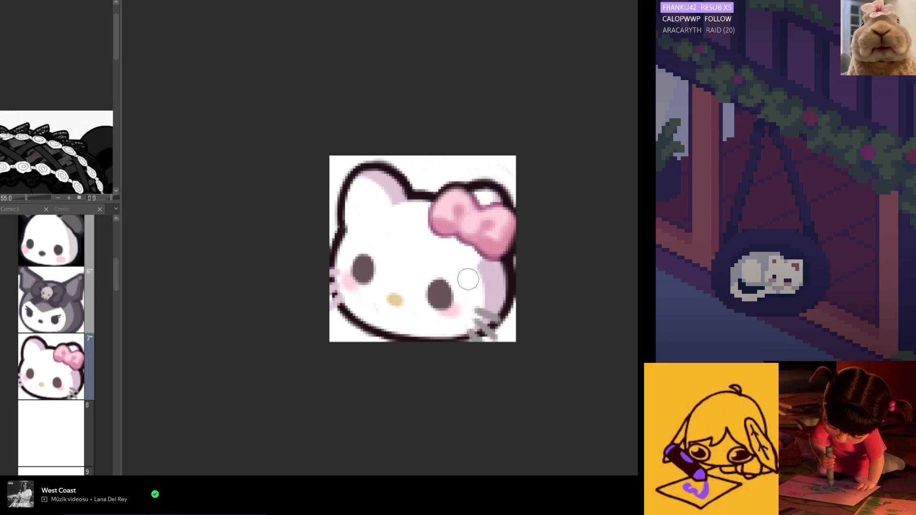
left_click(506, 270, "alt")
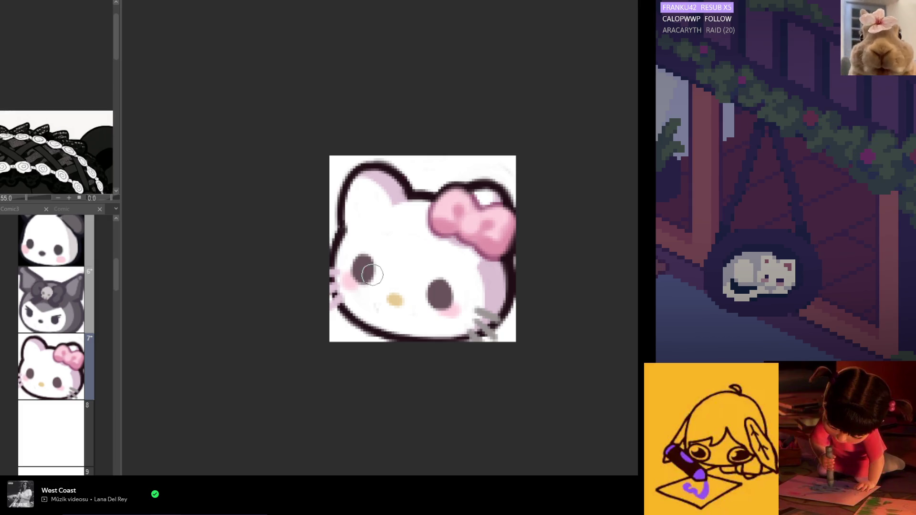
Compare the face in mirrored view, then undo the dark blob at the right ear–bow junction
key("h")
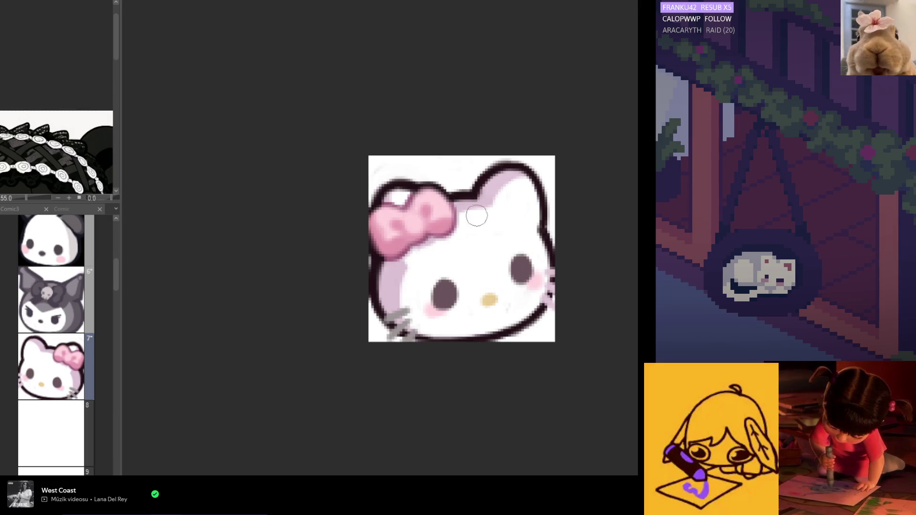
key("h")
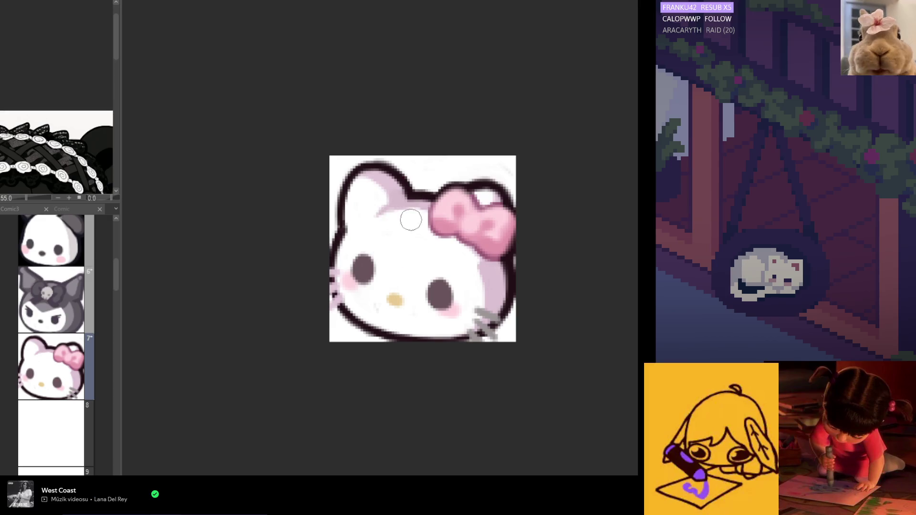
key("h")
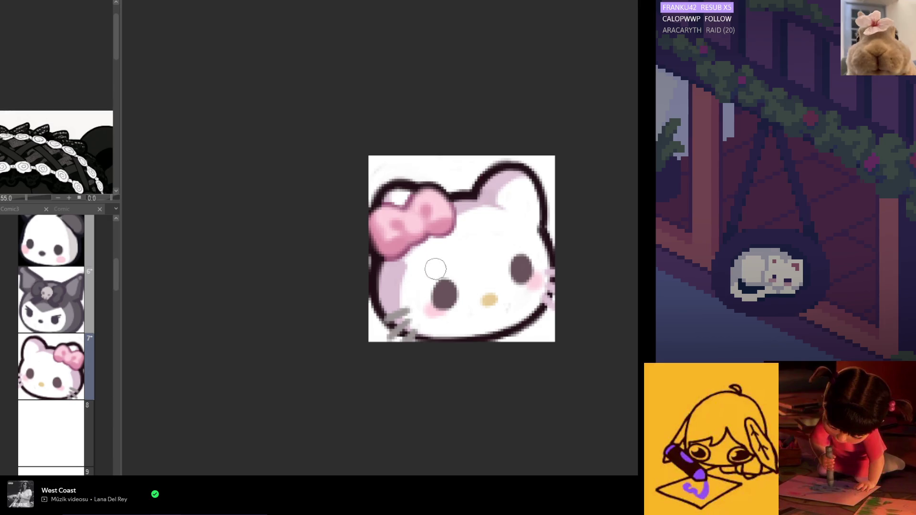
key("h")
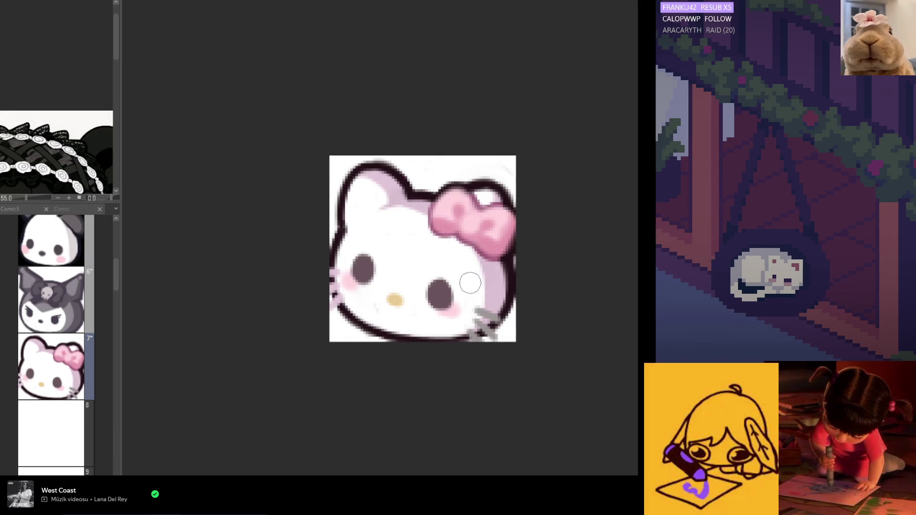
key("ctrl+z")
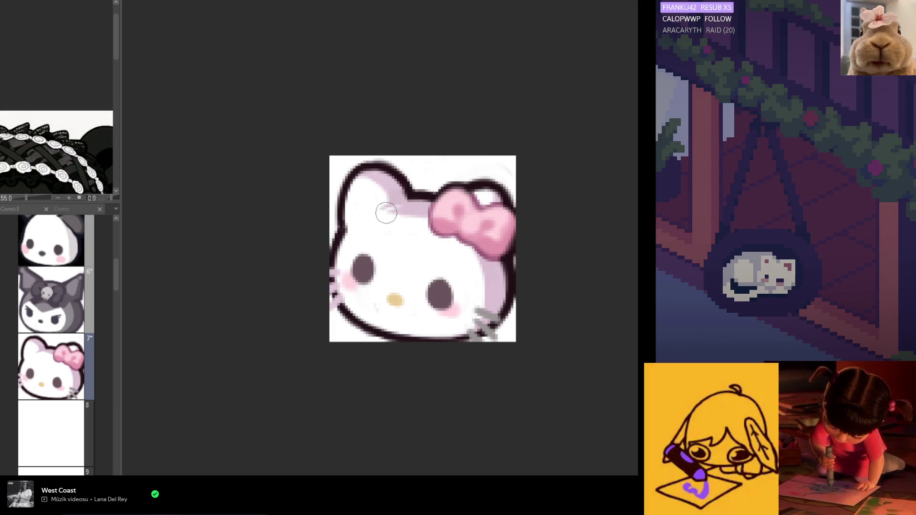